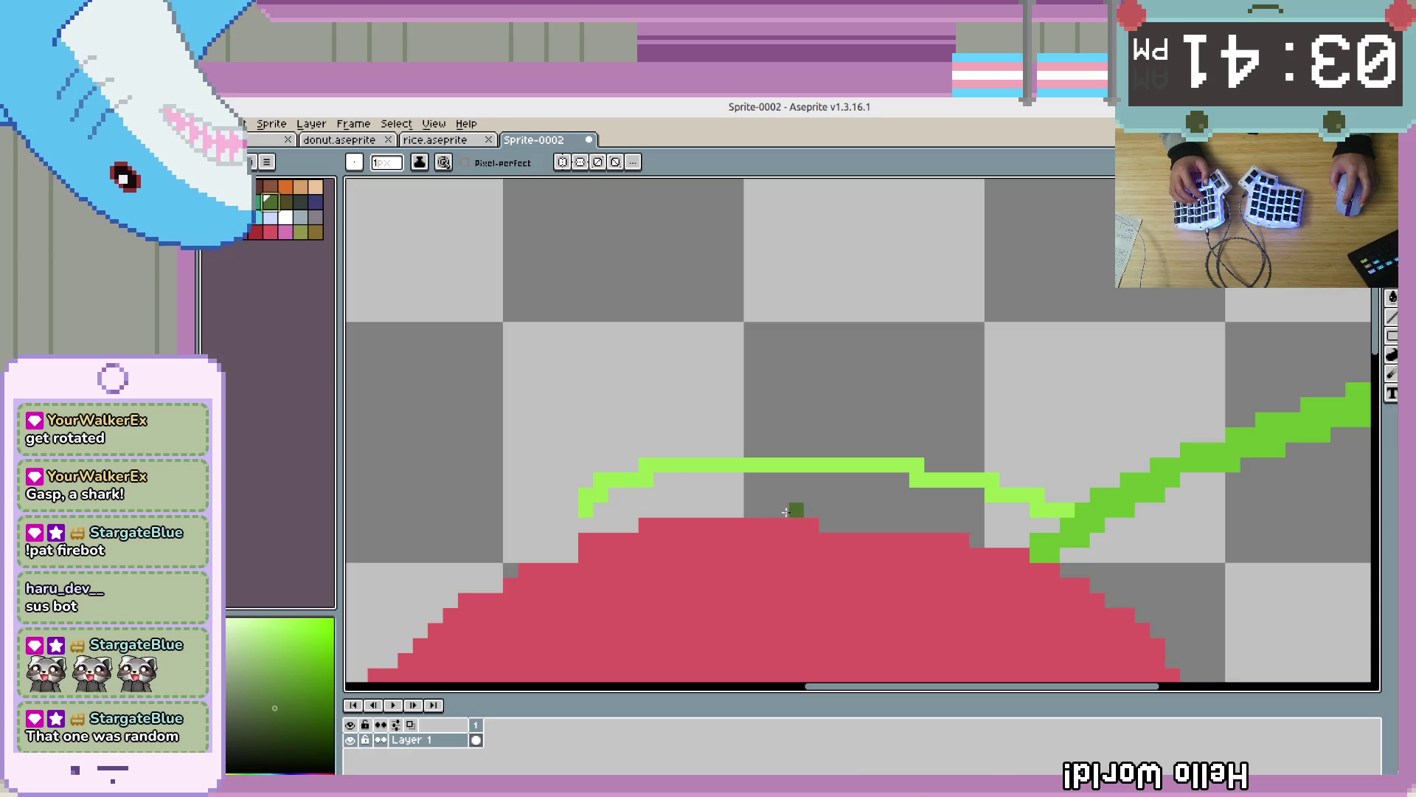
Pencil a dark-green outline below the leaf vein and bucket-fill the enclosed area
{"action": "left_click_drag", "start_coordinate": [584, 509], "coordinate": [623, 501]}
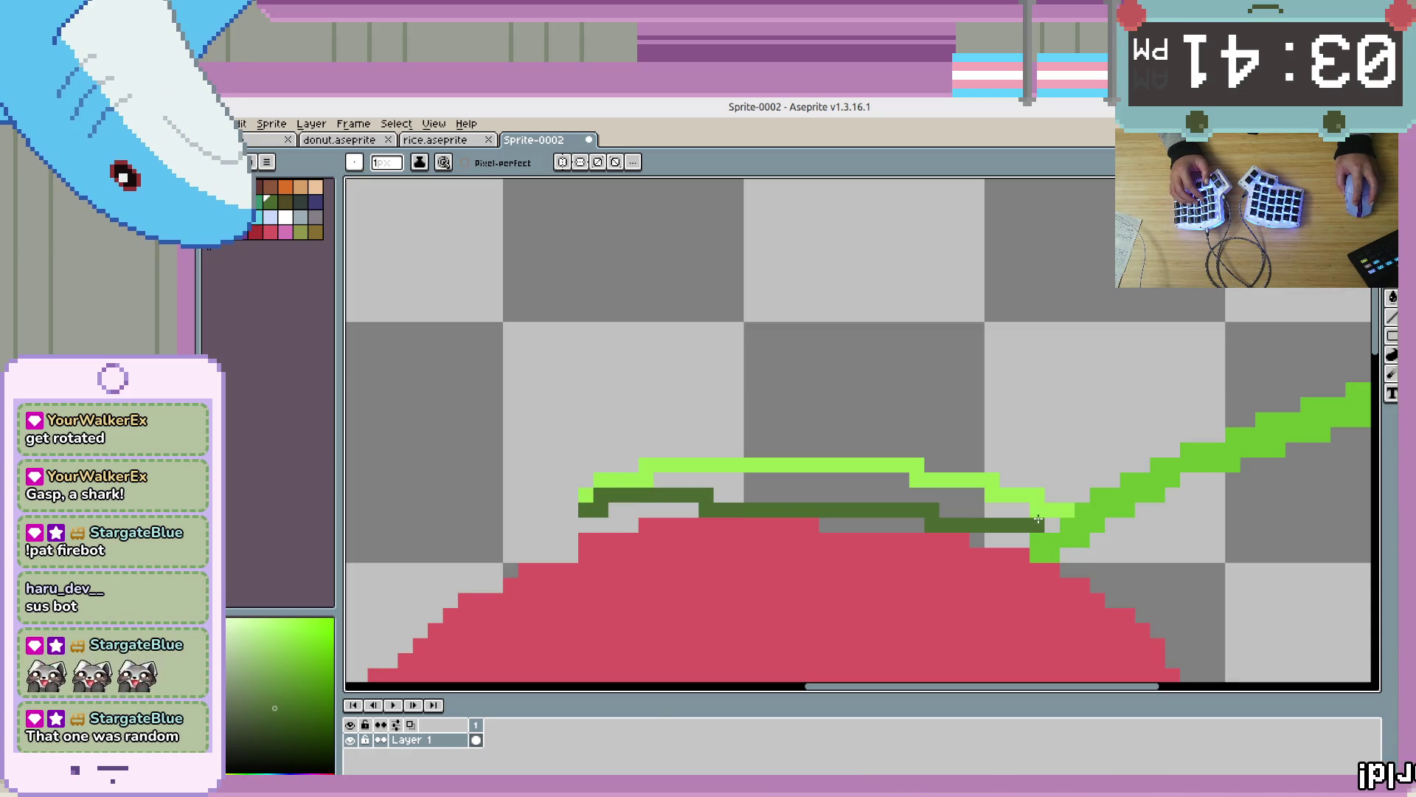
{"action": "key", "text": "g"}
{"action": "left_click", "coordinate": [973, 496]}
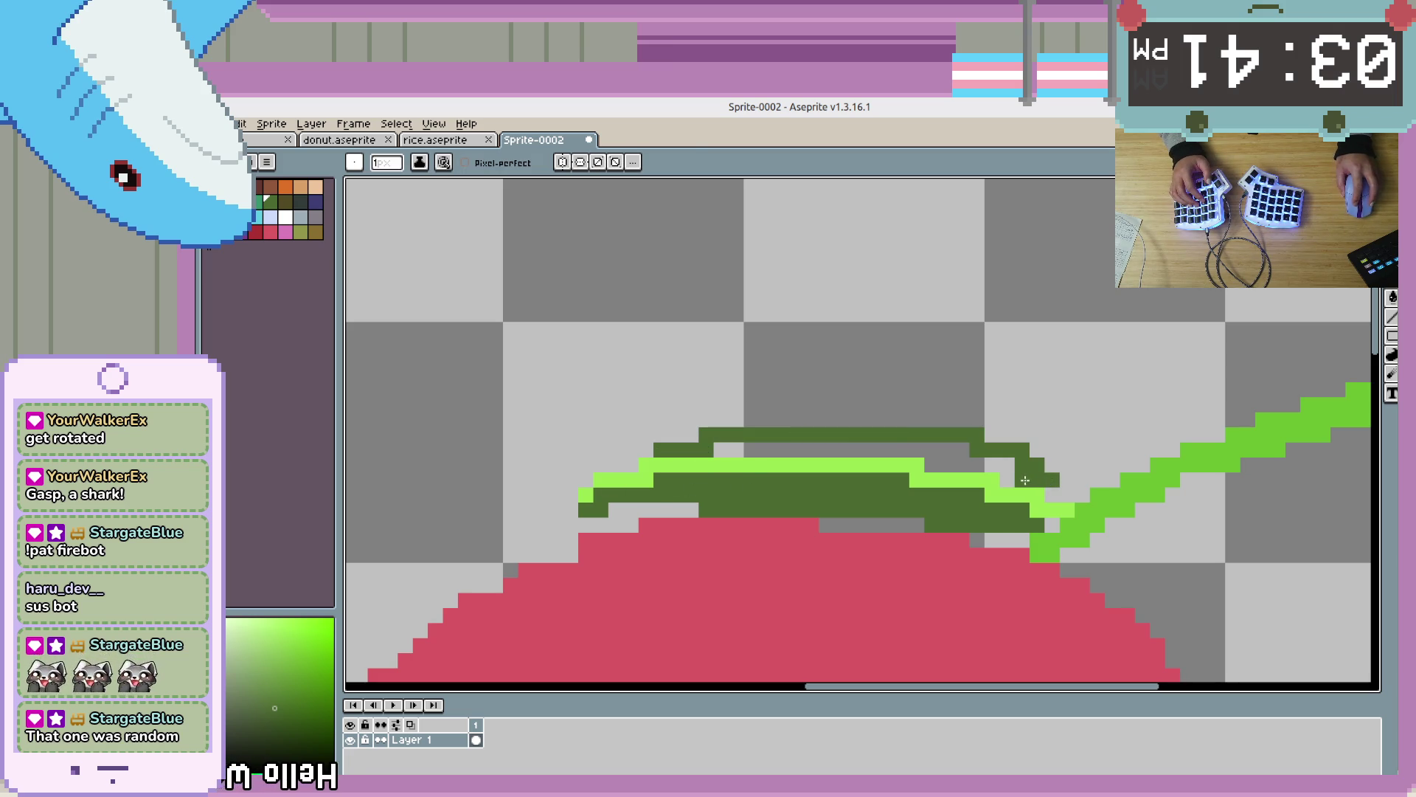
Recolour the leaf's outline and fill teal-green, undoing a stray teal pixel on the fruit
{"action": "key", "text": "9"}
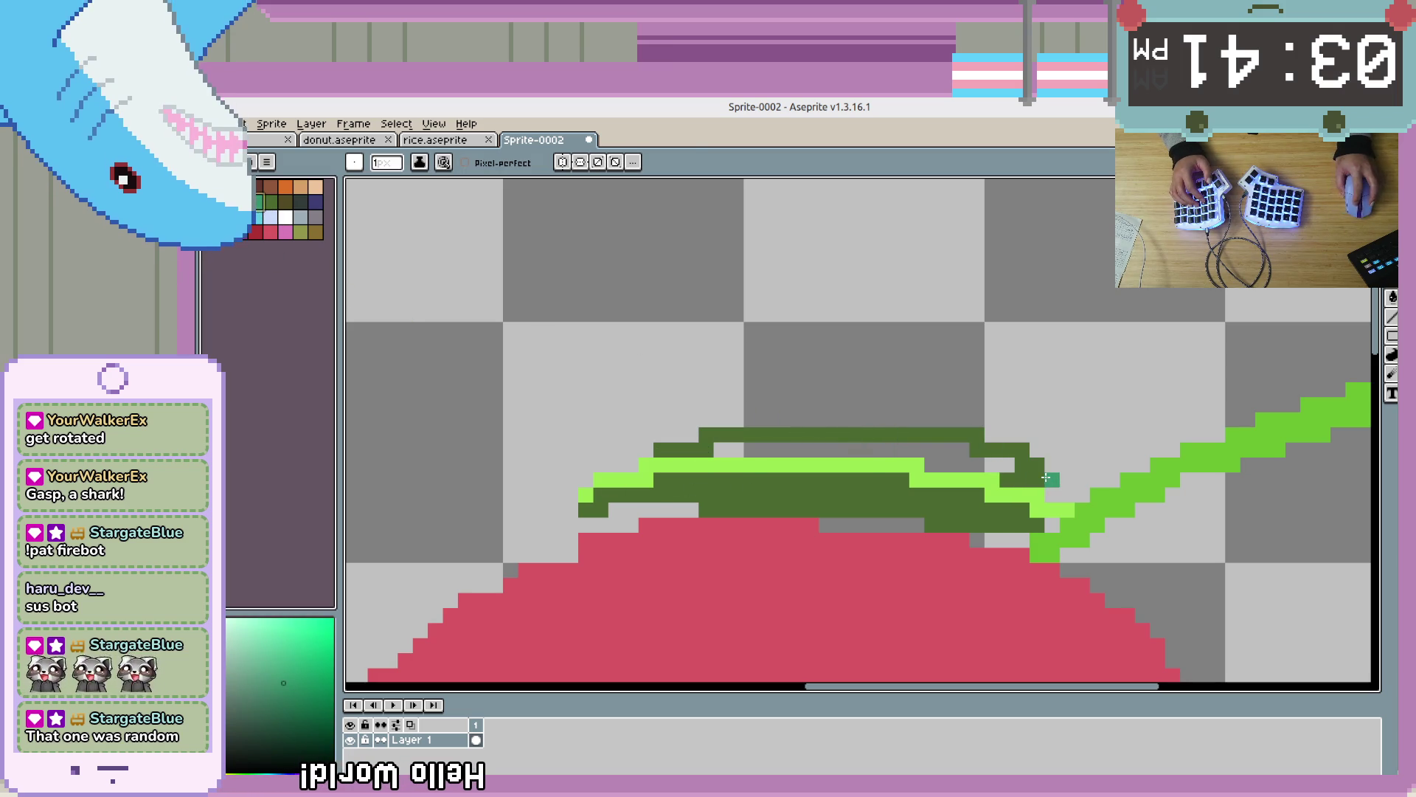
{"action": "key", "text": "g"}
{"action": "left_click", "coordinate": [1038, 478]}
{"action": "left_click", "coordinate": [774, 494]}
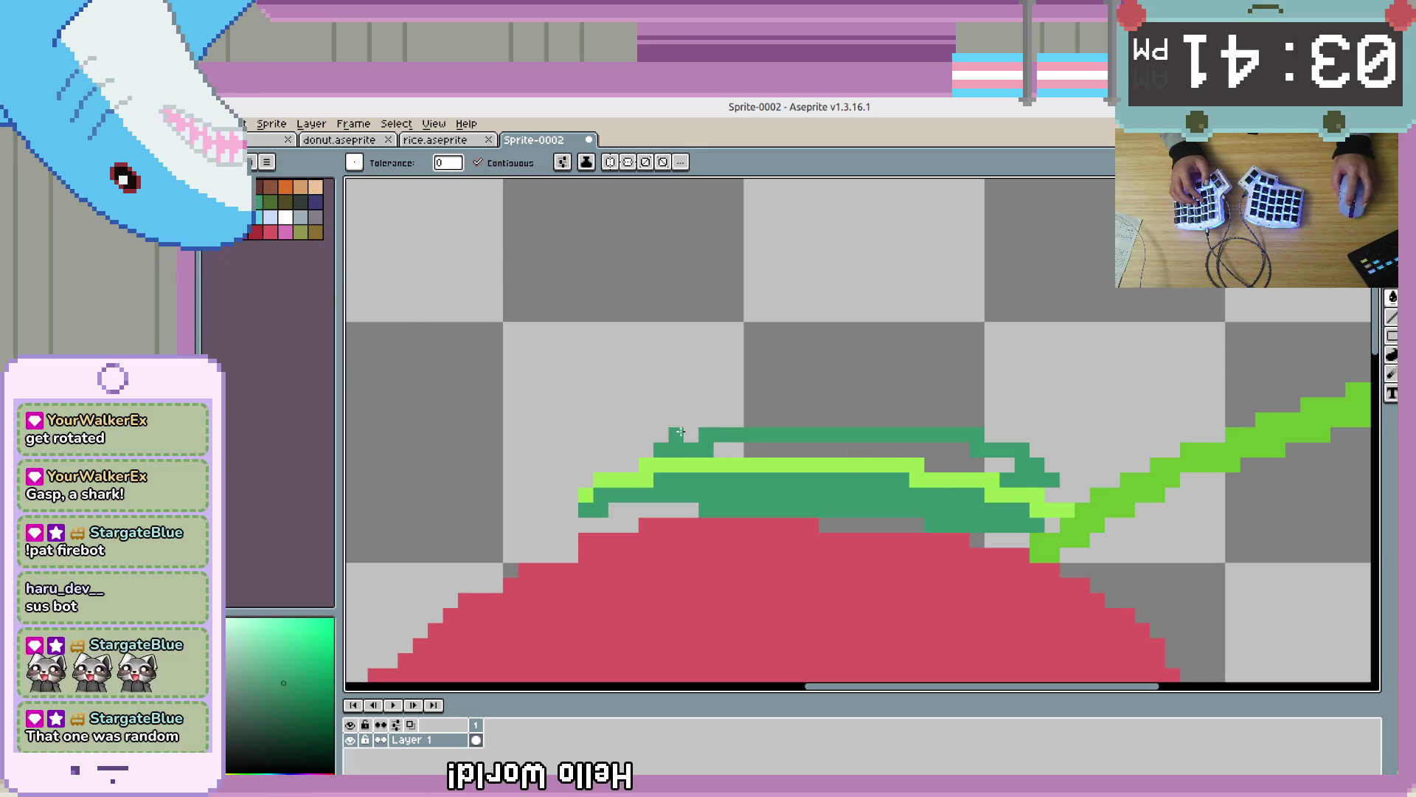
{"action": "scroll", "coordinate": [730, 446], "scroll_direction": "down", "scroll_amount": 3}
{"action": "scroll", "coordinate": [774, 441], "scroll_direction": "up", "scroll_amount": 4}
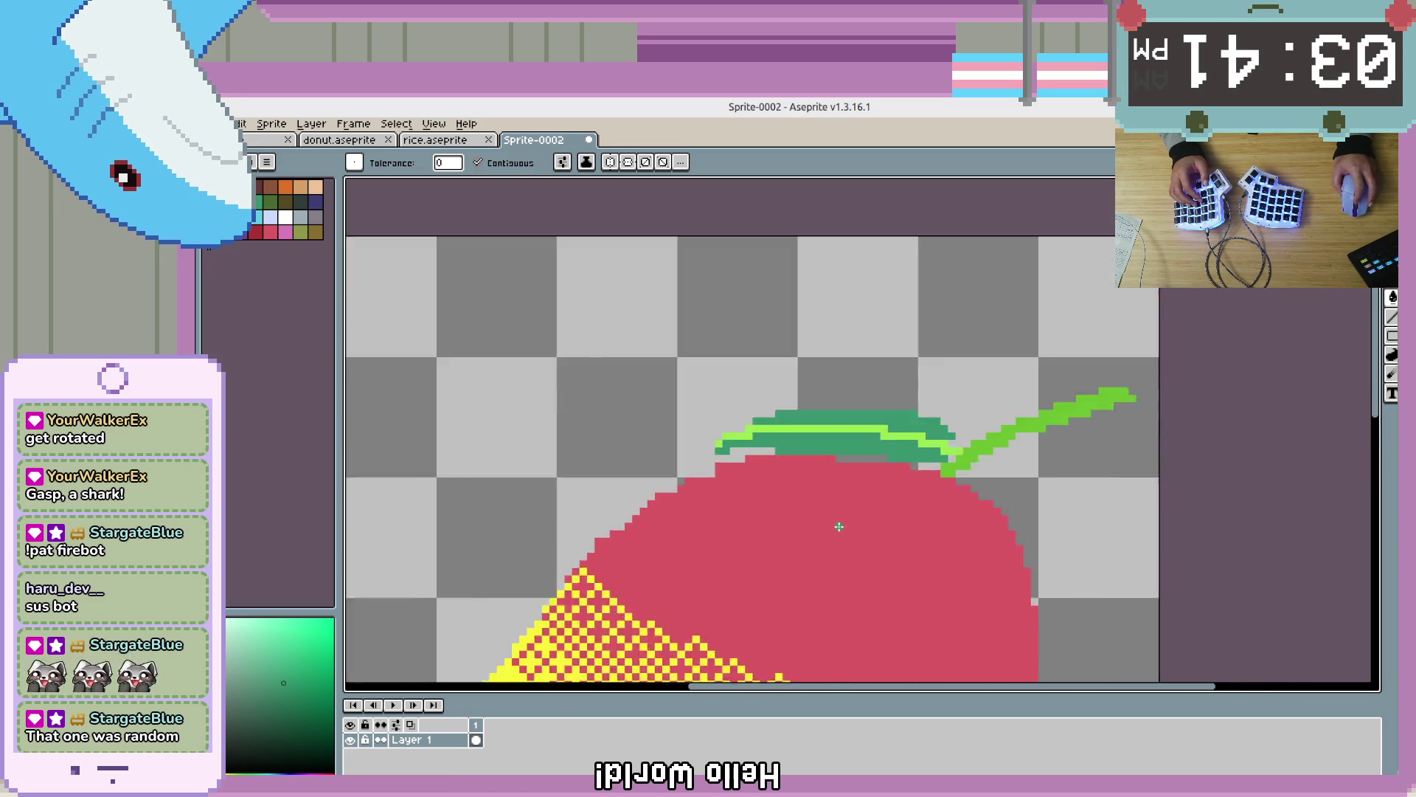
{"action": "key", "text": "ctrl+z"}
Pencil the vein's right end teal instead of filling it, and add a teal pixel to the leaf edge
{"action": "scroll", "coordinate": [882, 480], "scroll_direction": "down", "scroll_amount": 2}
{"action": "scroll", "coordinate": [633, 398], "scroll_direction": "up", "scroll_amount": 2}
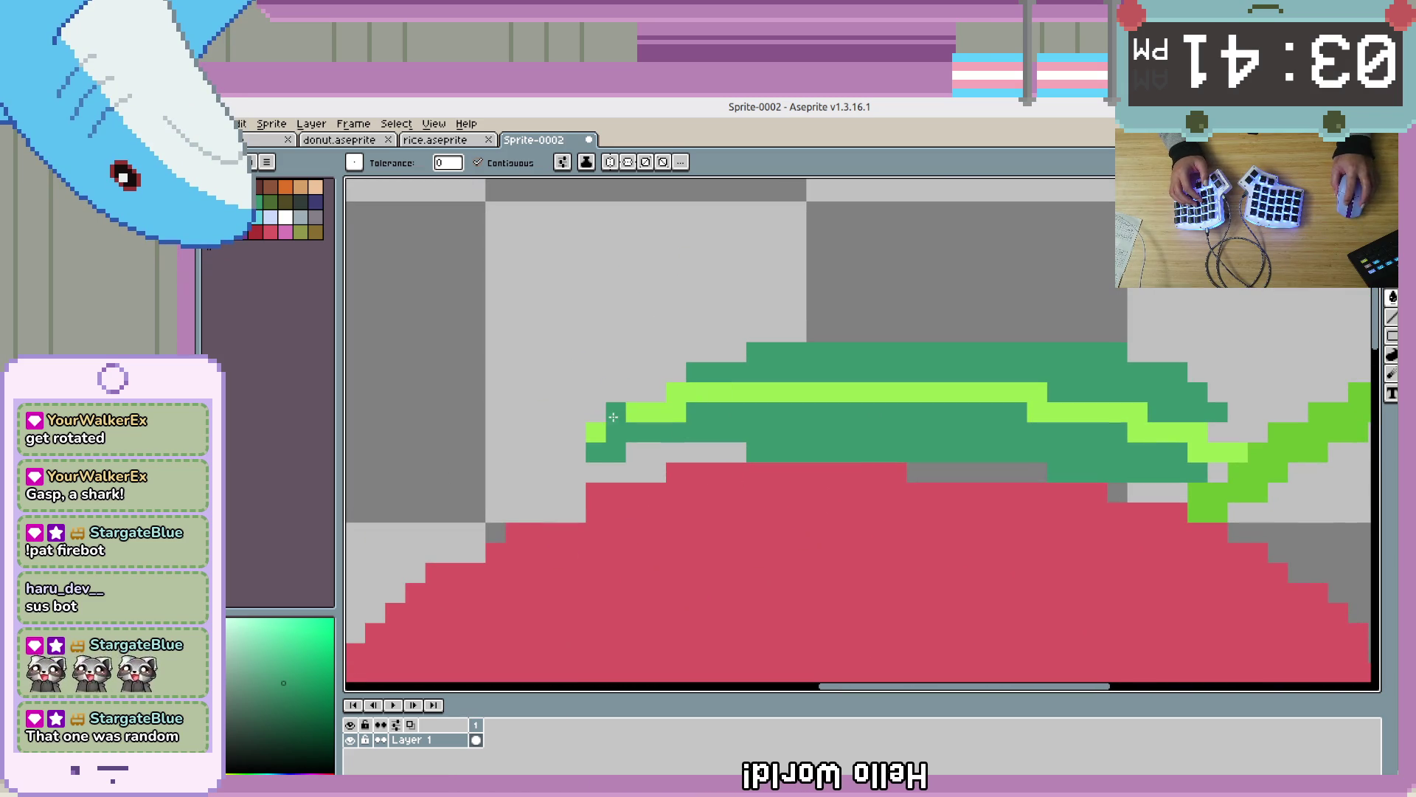
{"action": "left_click", "coordinate": [616, 417]}
{"action": "key", "text": "ctrl+z"}
{"action": "key", "text": "b"}
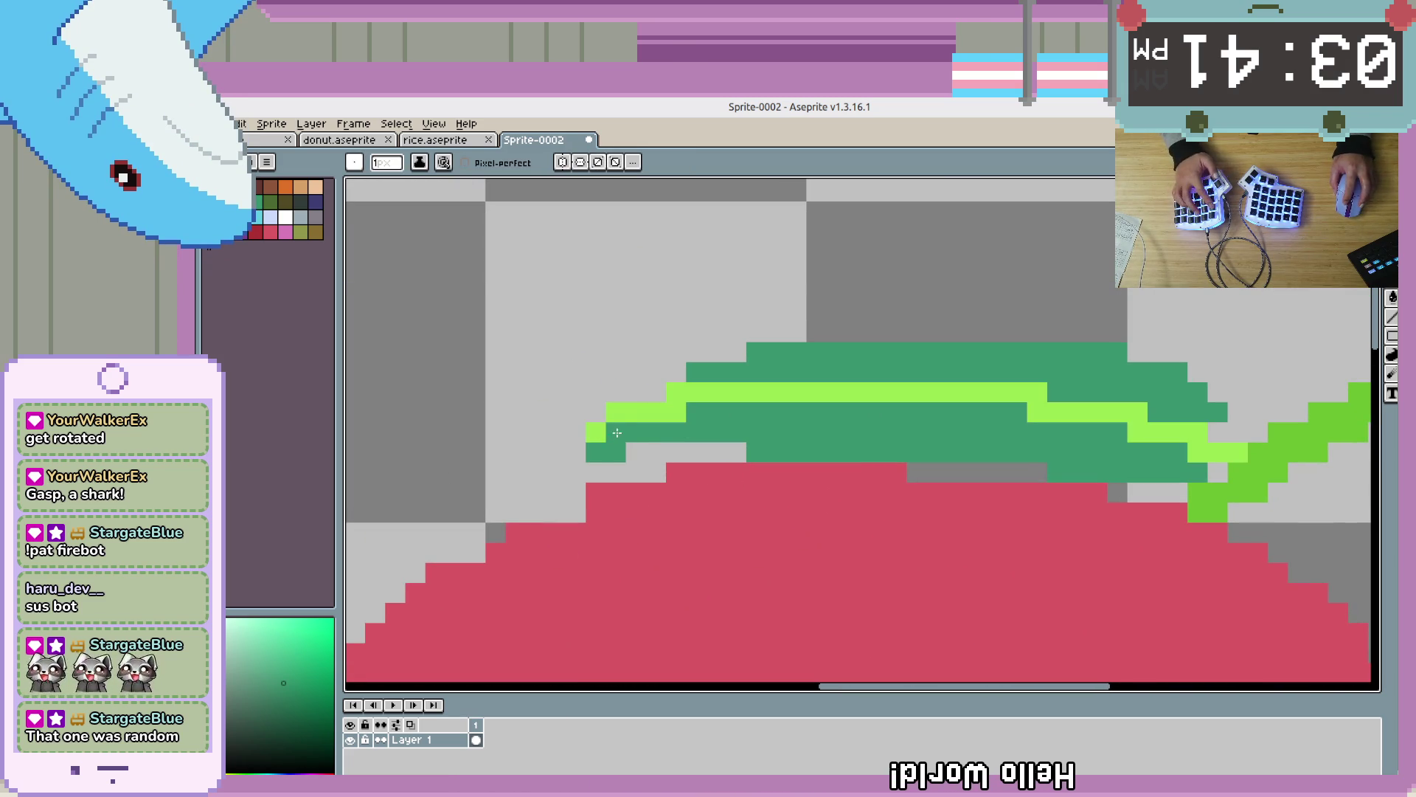
{"action": "left_click_drag", "start_coordinate": [598, 433], "coordinate": [625, 411]}
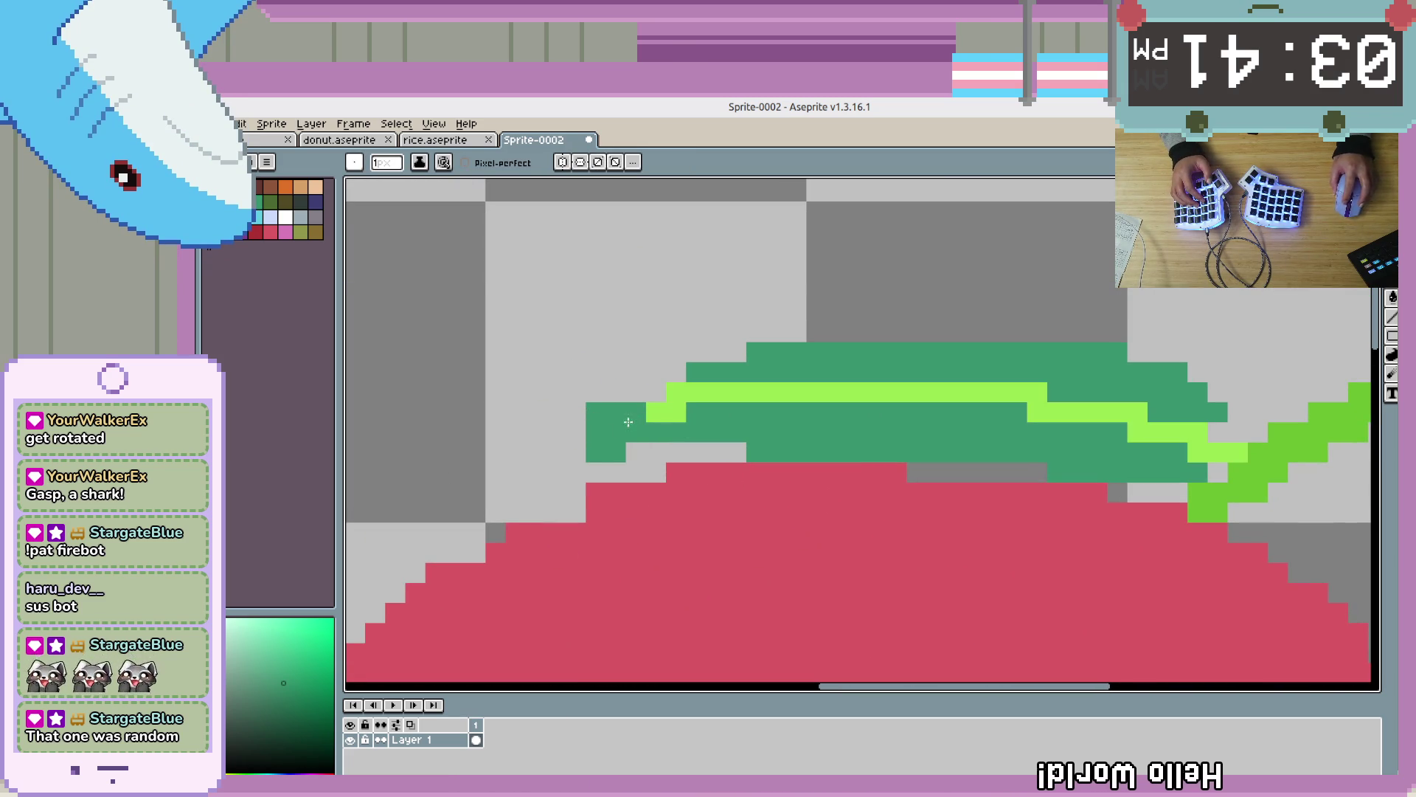
{"action": "scroll", "coordinate": [680, 371], "scroll_direction": "down", "scroll_amount": 3}
{"action": "scroll", "coordinate": [913, 445], "scroll_direction": "up", "scroll_amount": 2}
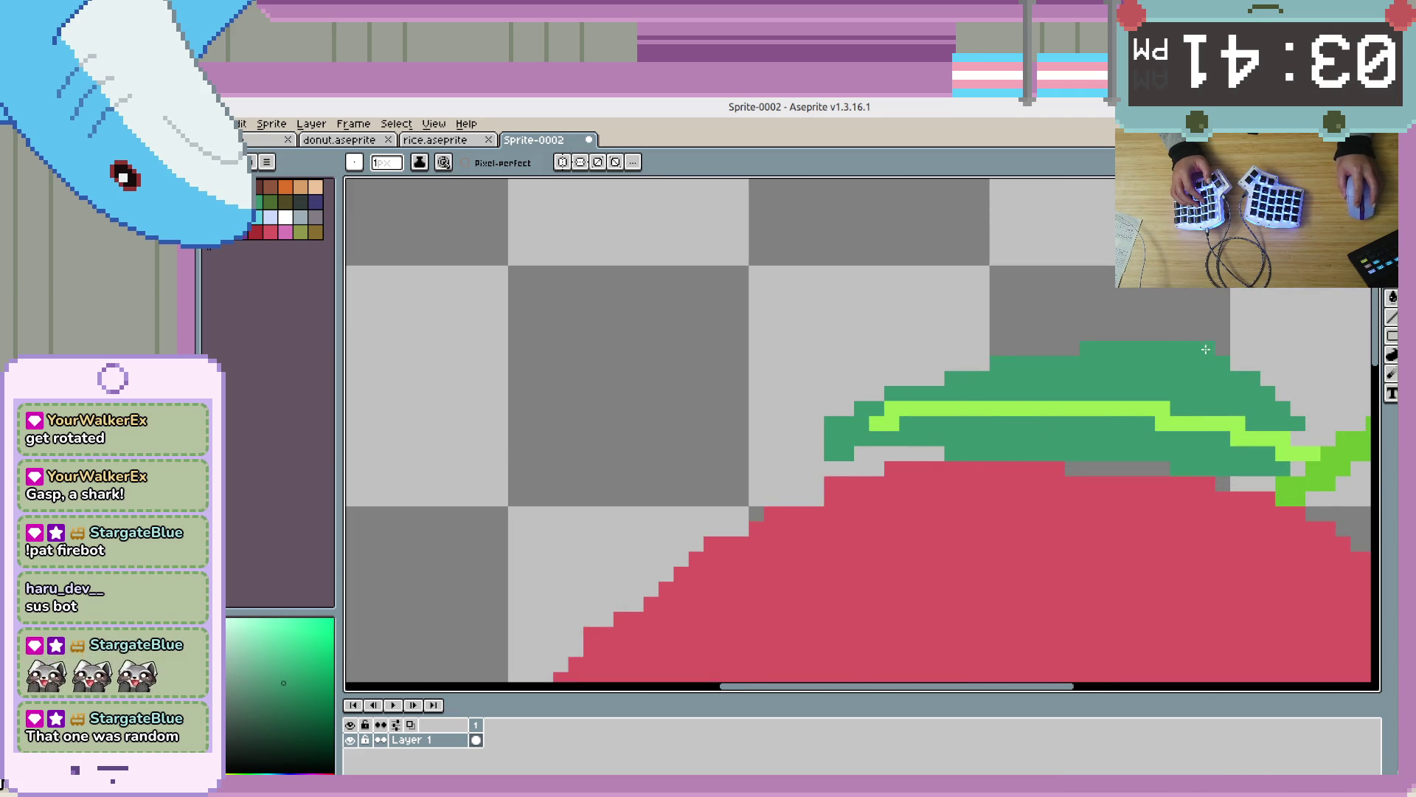
{"action": "scroll", "coordinate": [1201, 348], "scroll_direction": "down", "scroll_amount": 3}
{"action": "scroll", "coordinate": [928, 431], "scroll_direction": "up", "scroll_amount": 3}
{"action": "left_click", "coordinate": [928, 435]}
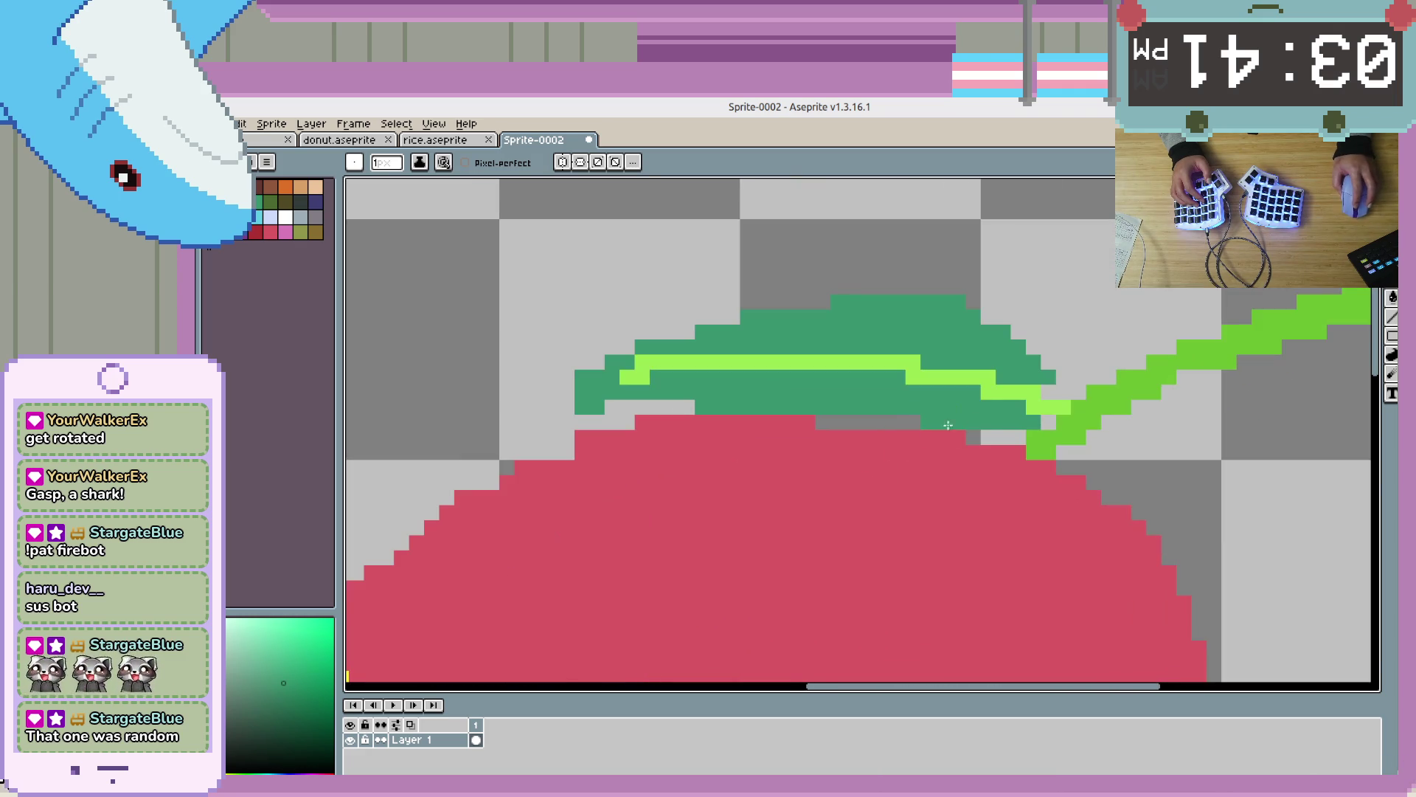
Fill the gap under the leaf with a teal pixel
{"action": "scroll", "coordinate": [928, 430], "scroll_direction": "down", "scroll_amount": 2}
{"action": "scroll", "coordinate": [937, 490], "scroll_direction": "up", "scroll_amount": 2}
{"action": "left_click", "coordinate": [812, 492]}
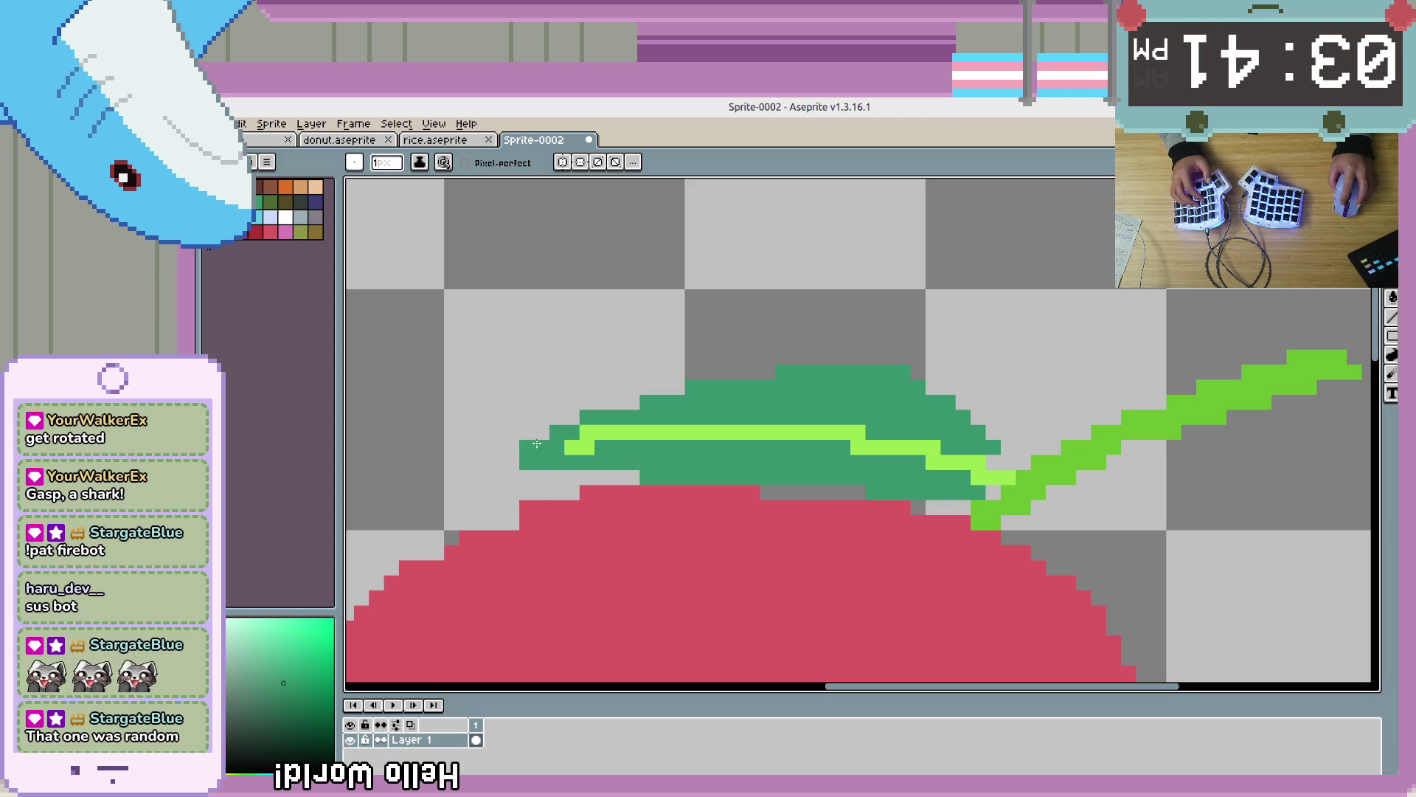
{"action": "scroll", "coordinate": [524, 446], "scroll_direction": "down", "scroll_amount": 3}
{"action": "scroll", "coordinate": [651, 448], "scroll_direction": "up", "scroll_amount": 2}
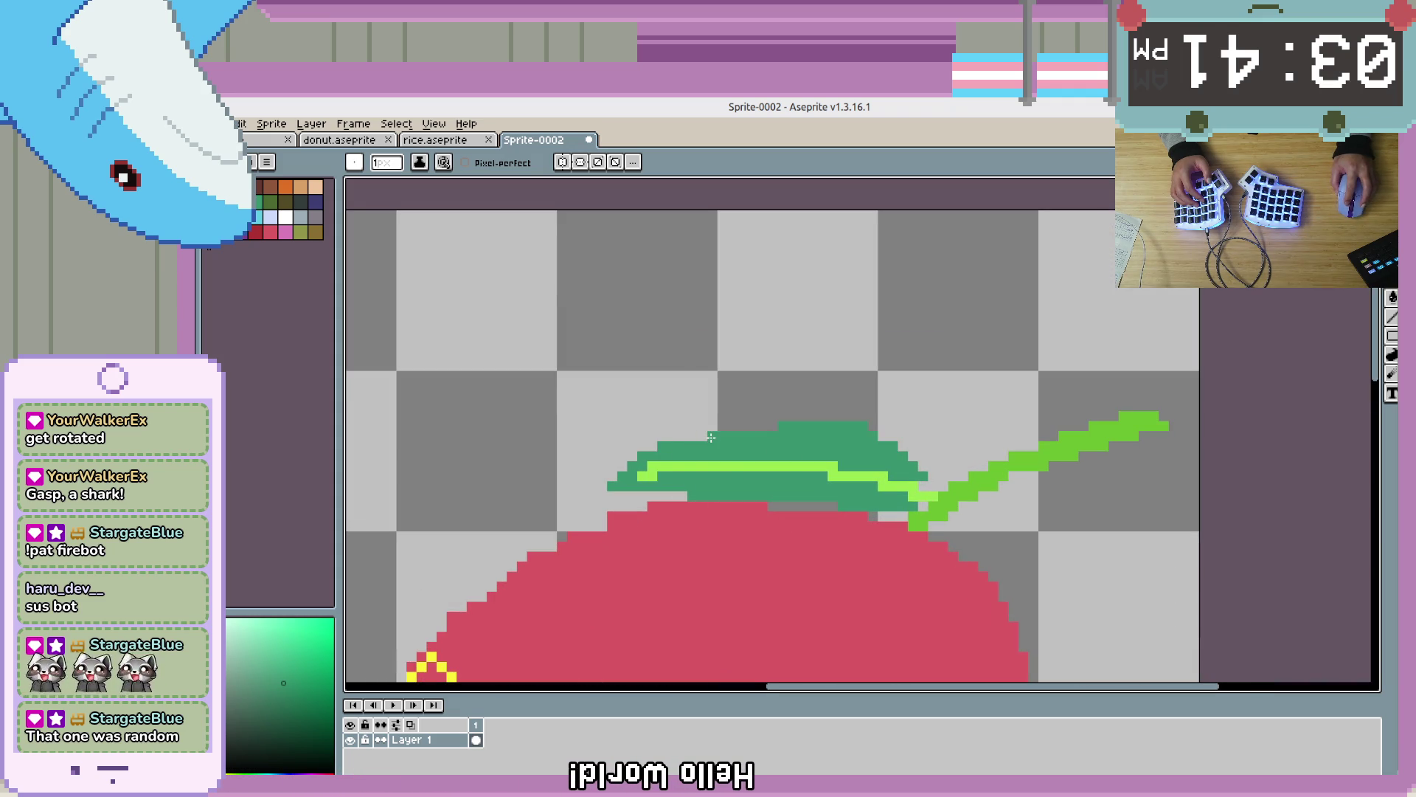
{"action": "scroll", "coordinate": [800, 427], "scroll_direction": "down", "scroll_amount": 1}
{"action": "scroll", "coordinate": [838, 516], "scroll_direction": "up", "scroll_amount": 3}
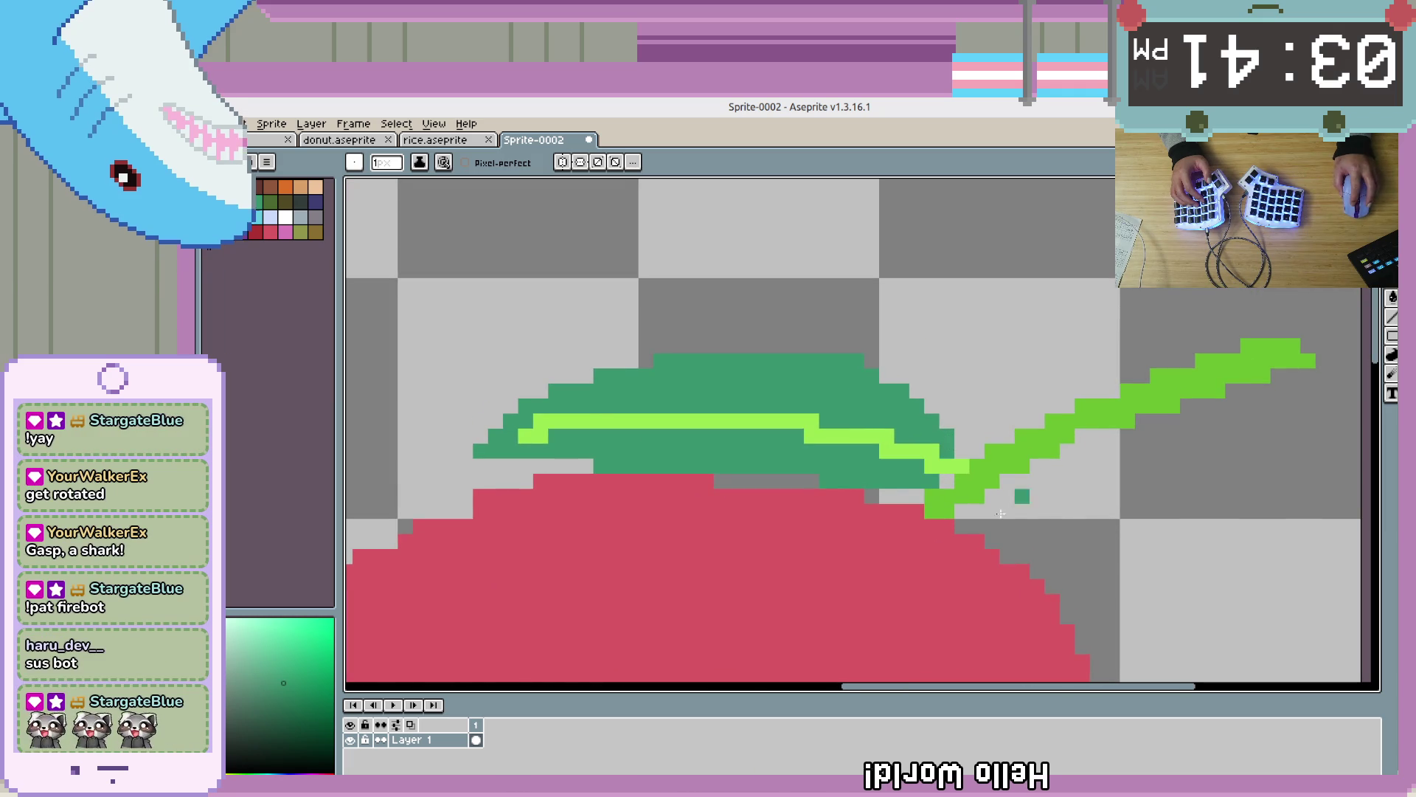
{"action": "scroll", "coordinate": [786, 542], "scroll_direction": "down", "scroll_amount": 2}
{"action": "scroll", "coordinate": [765, 500], "scroll_direction": "up", "scroll_amount": 1}
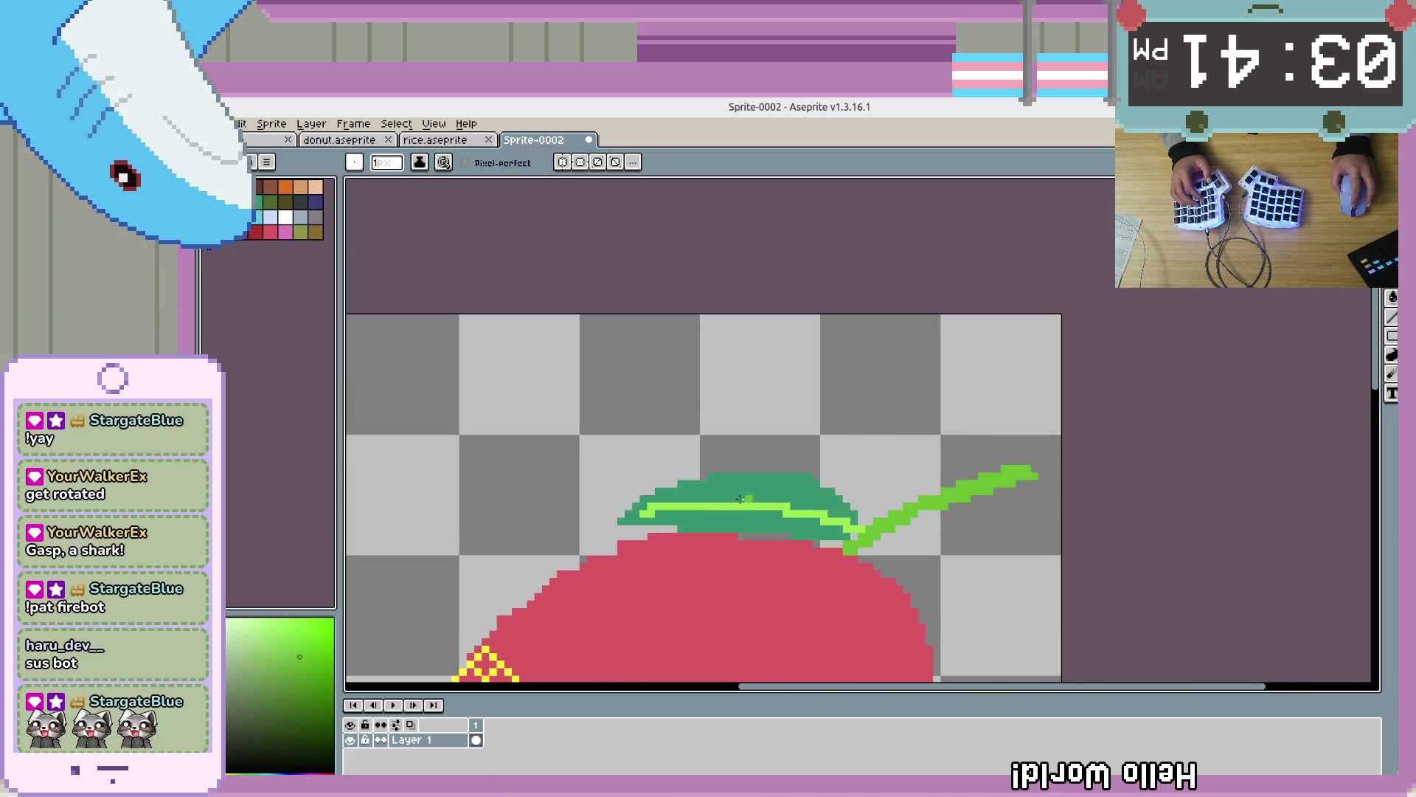
Place a single green pixel where the stem meets the red fruit
{"action": "scroll", "coordinate": [731, 506], "scroll_direction": "up", "scroll_amount": 5}
{"action": "scroll", "coordinate": [632, 524], "scroll_direction": "left", "scroll_amount": 2}
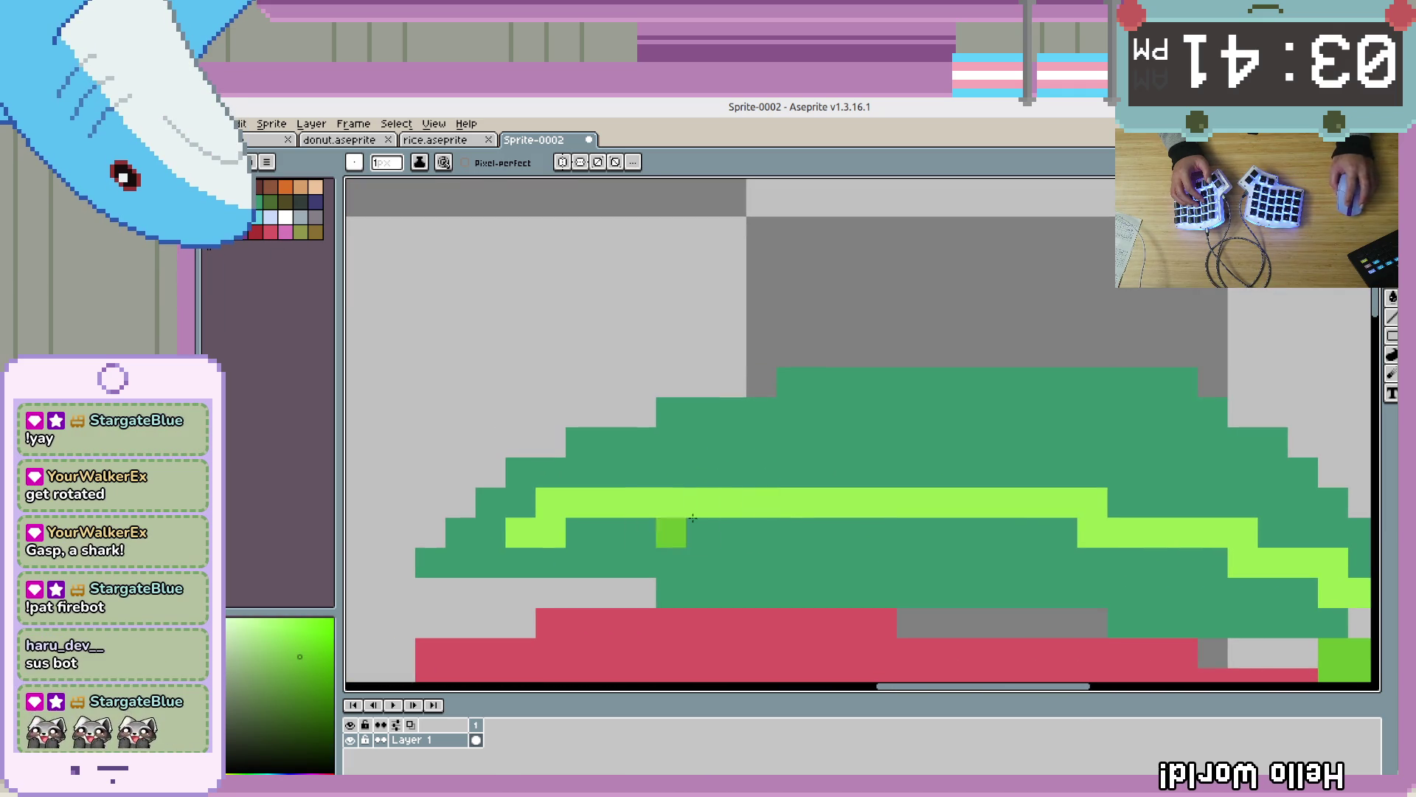
{"action": "scroll", "coordinate": [1107, 542], "scroll_direction": "right", "scroll_amount": 2}
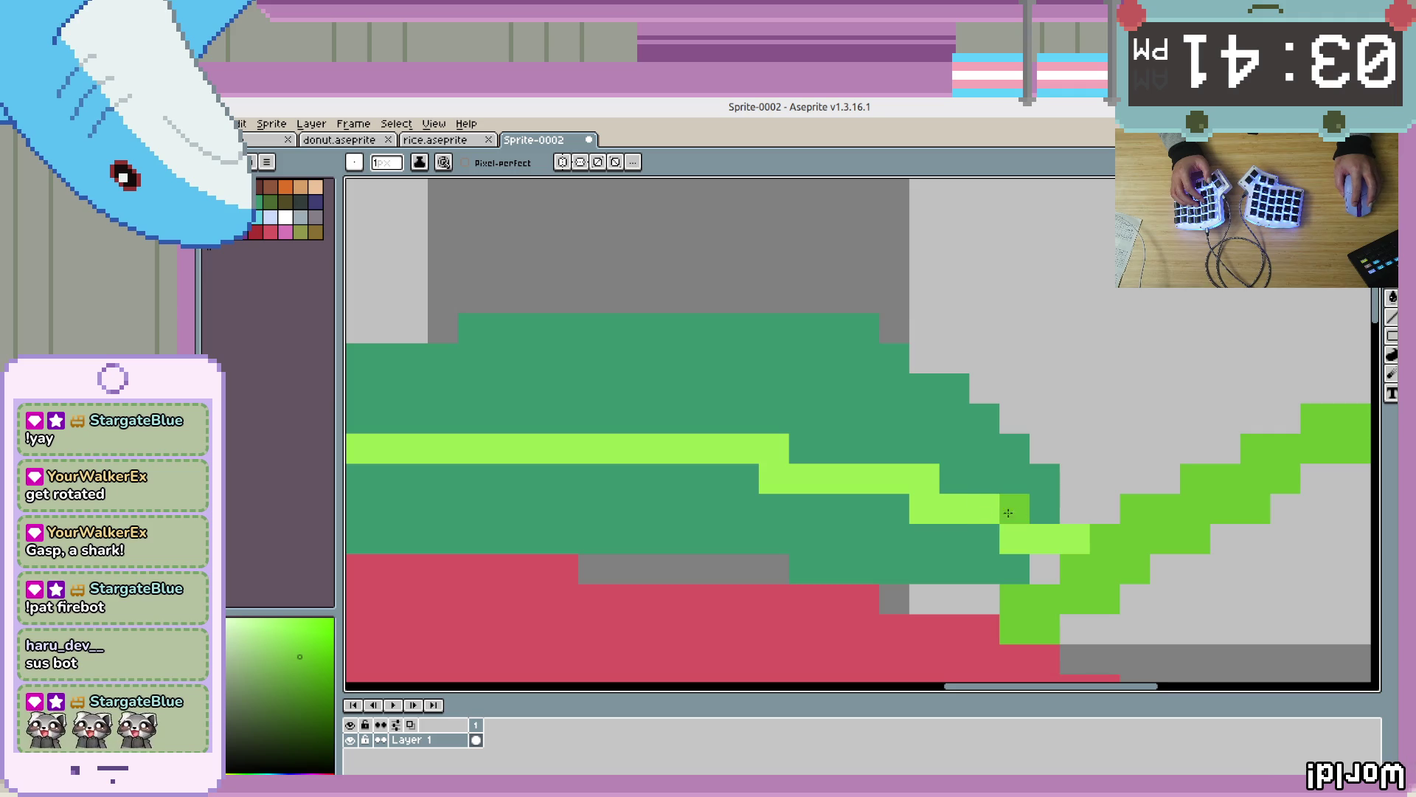
{"action": "scroll", "coordinate": [801, 484], "scroll_direction": "down", "scroll_amount": 3}
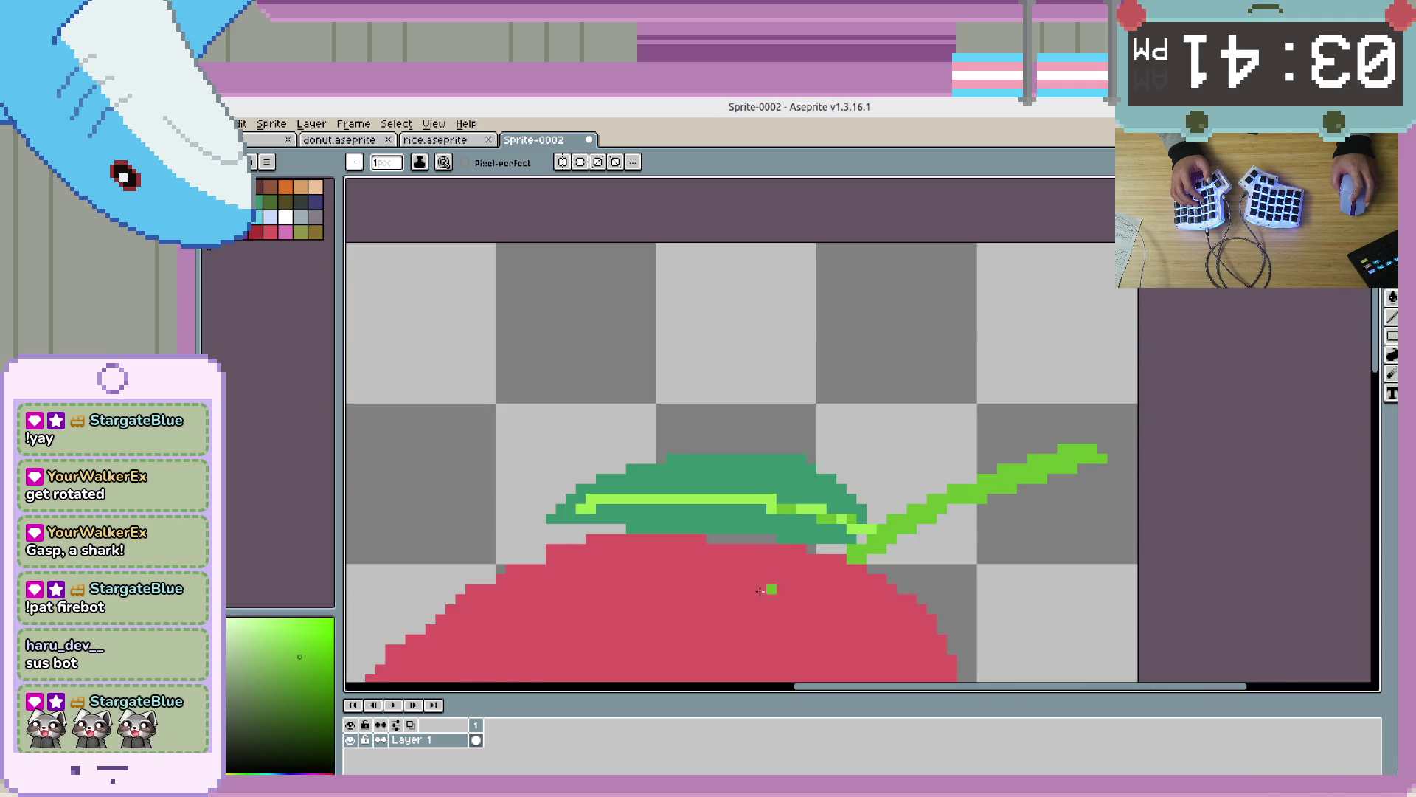
{"action": "left_click", "coordinate": [691, 558]}
{"action": "scroll", "coordinate": [692, 558], "scroll_direction": "up", "scroll_amount": 3}
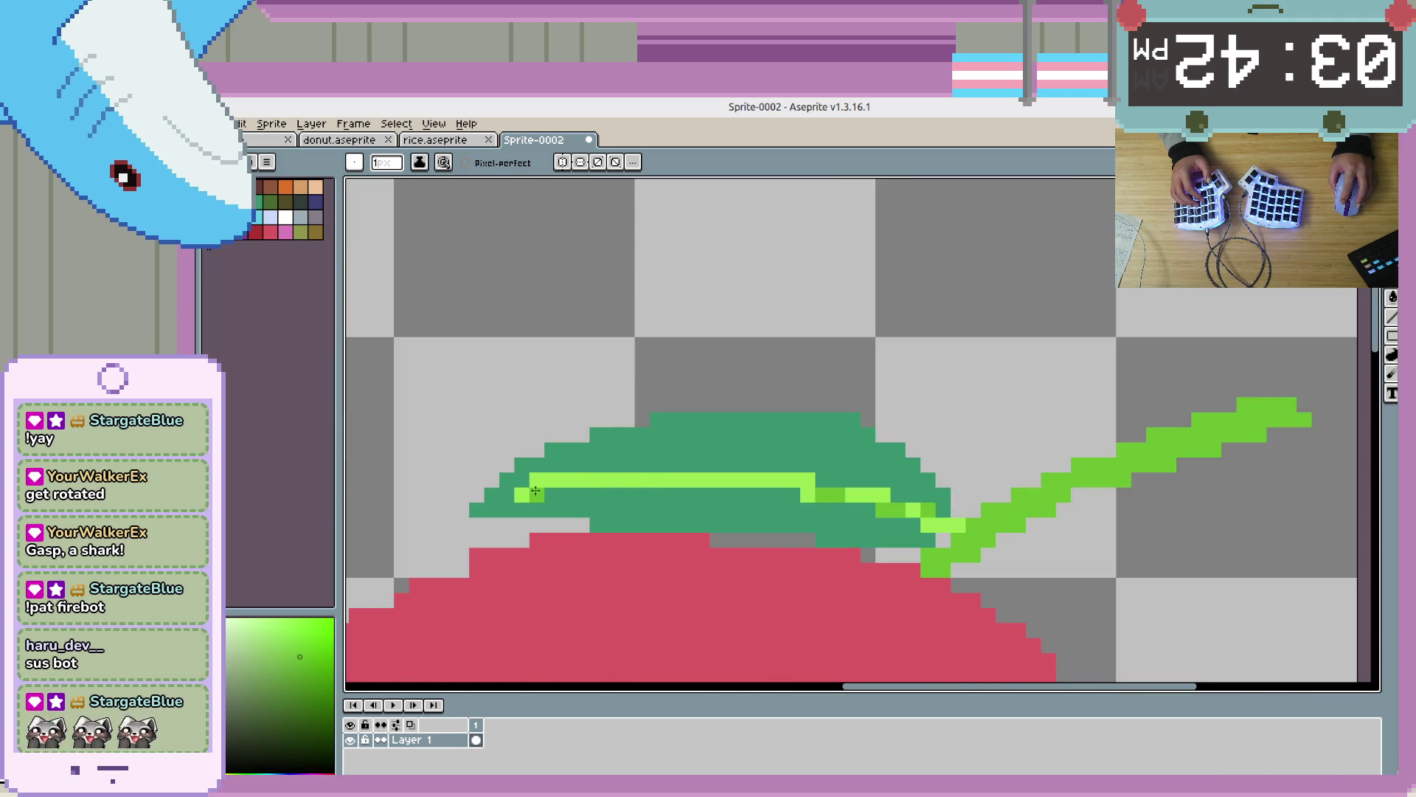
{"action": "scroll", "coordinate": [744, 532], "scroll_direction": "down", "scroll_amount": 4}
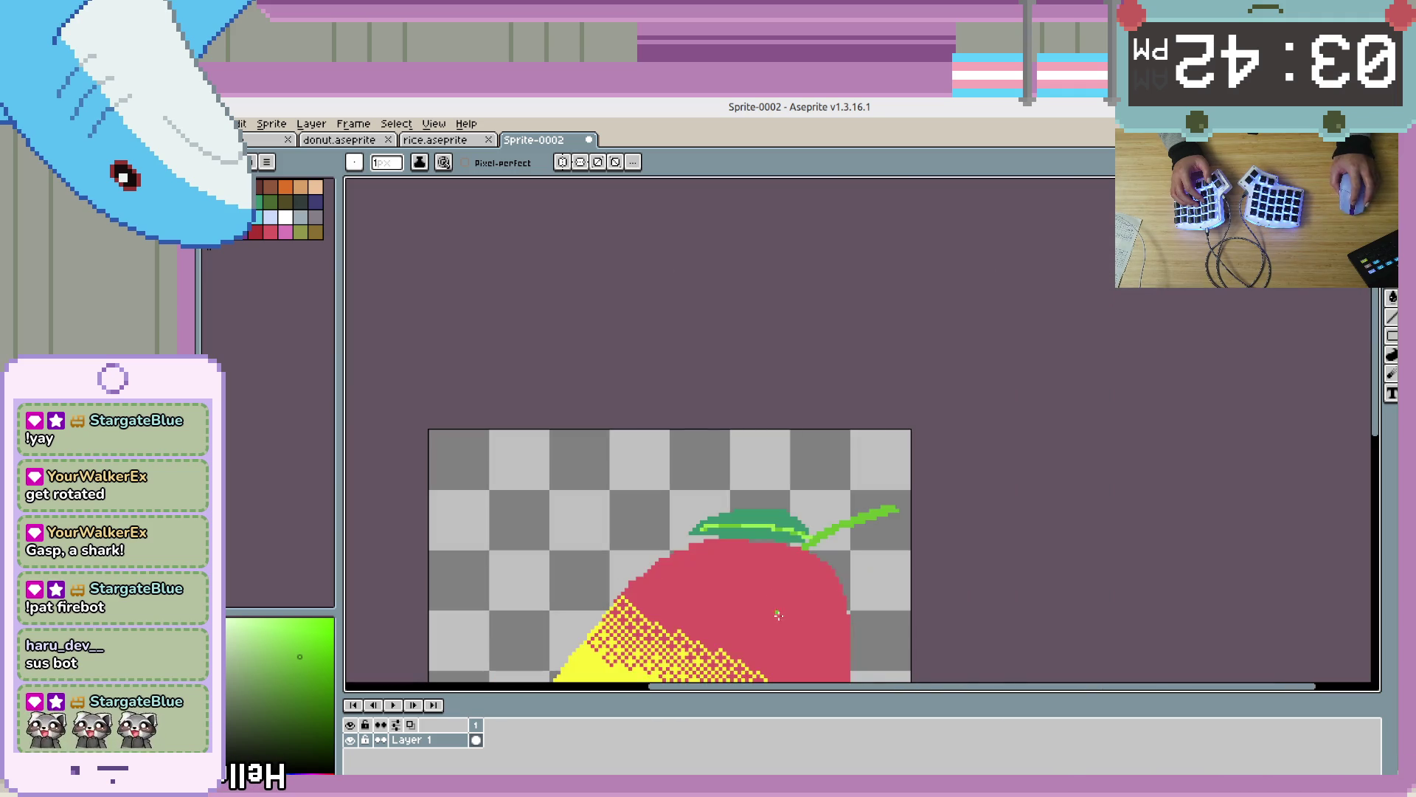
{"action": "scroll", "coordinate": [944, 538], "scroll_direction": "up", "scroll_amount": 1}
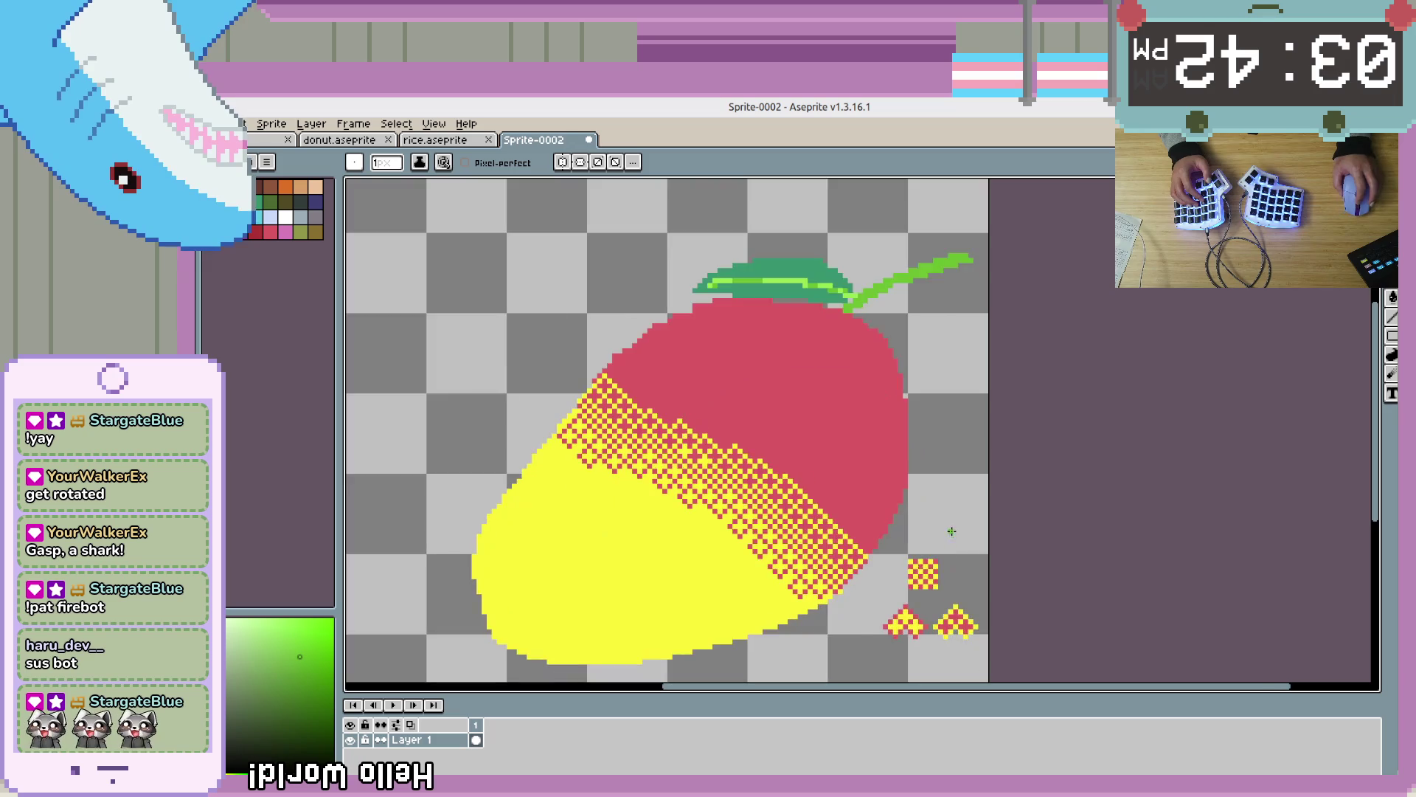
Marquee-select and delete the small yellow-and-red shapes beside the mango
{"action": "scroll", "coordinate": [940, 560], "scroll_direction": "down", "scroll_amount": 2}
{"action": "left_click_drag", "start_coordinate": [955, 558], "coordinate": [918, 532]}
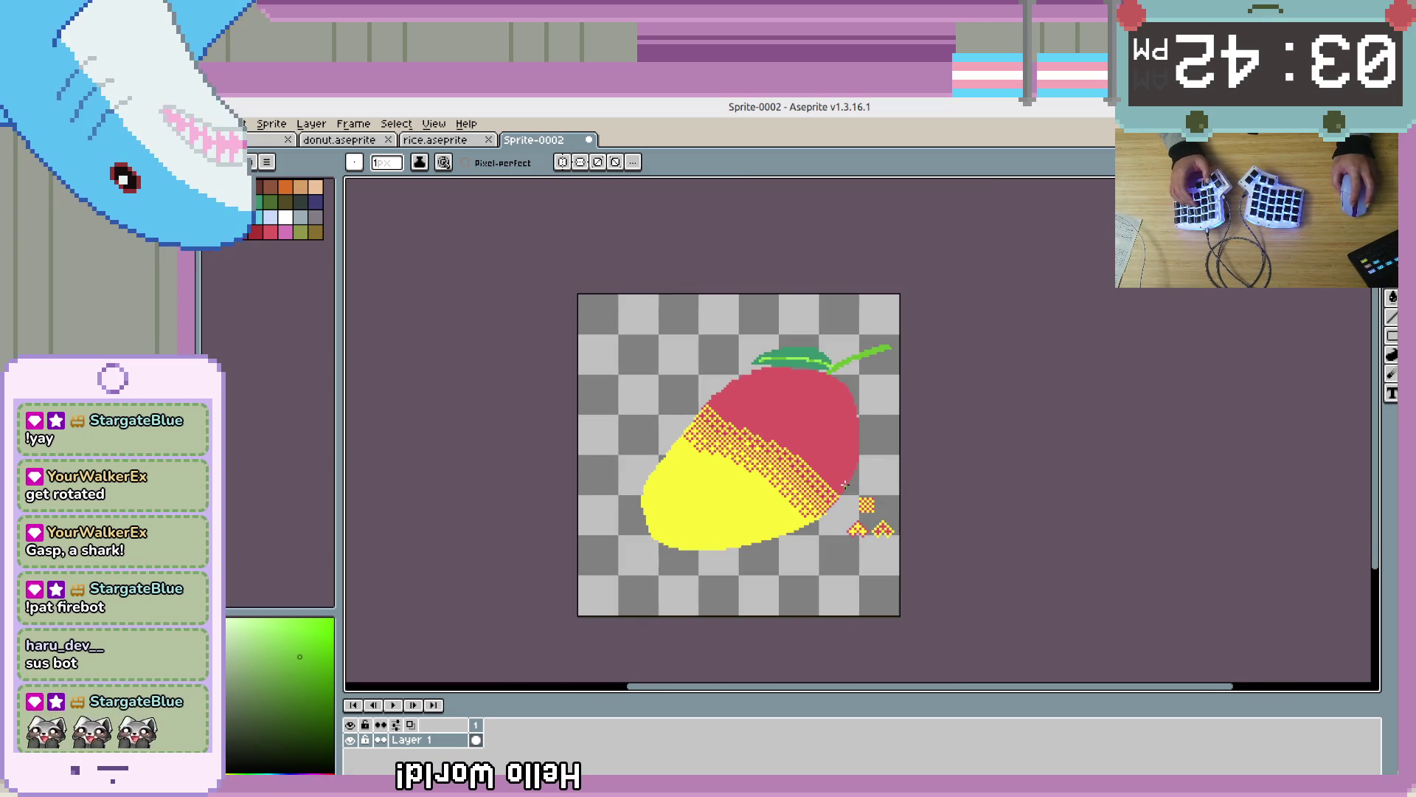
{"action": "scroll", "coordinate": [959, 532], "scroll_direction": "up", "scroll_amount": 2}
{"action": "key", "text": "m"}
{"action": "left_click_drag", "start_coordinate": [893, 426], "coordinate": [772, 583]}
{"action": "key", "text": "Delete"}
{"action": "scroll", "coordinate": [849, 446], "scroll_direction": "down", "scroll_amount": 2}
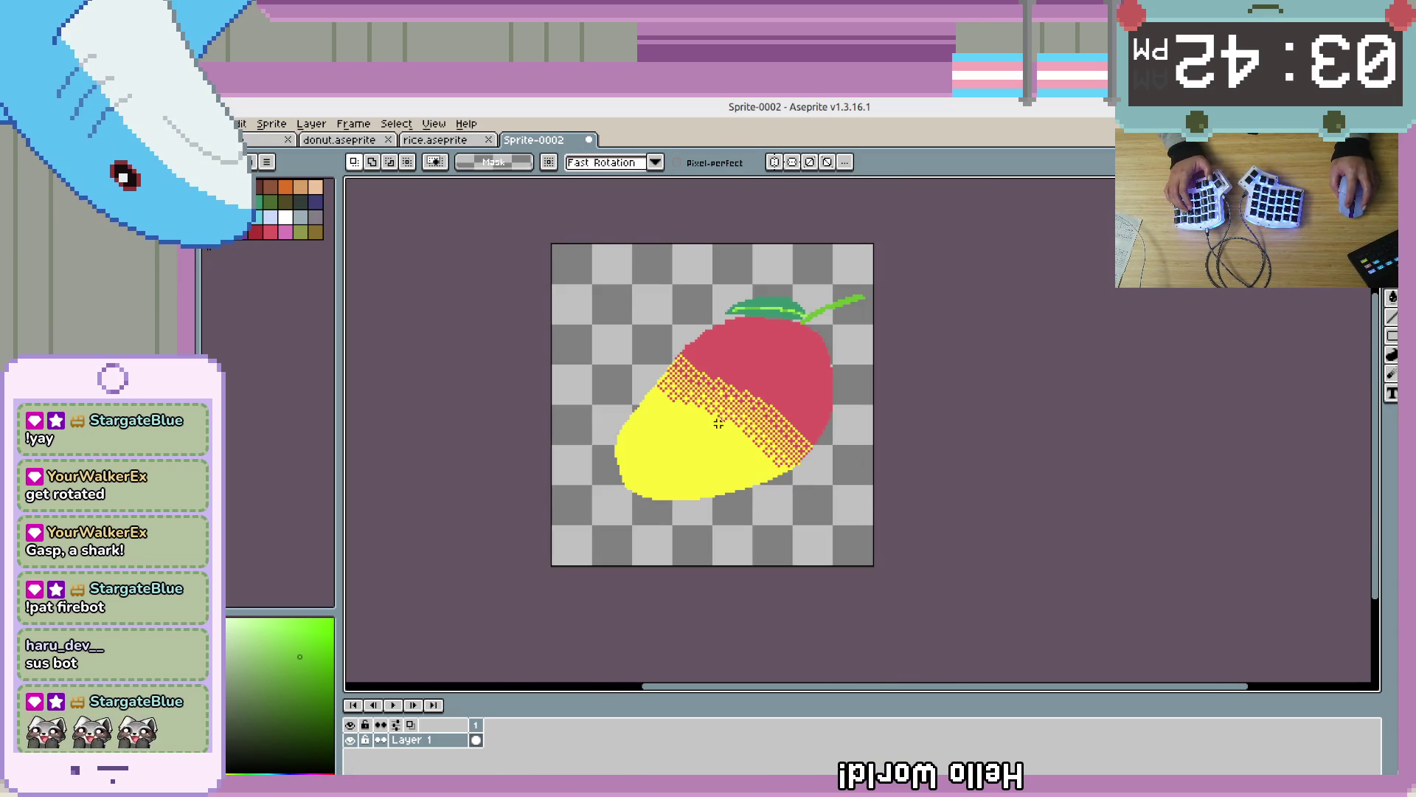
{"action": "key", "text": "b"}
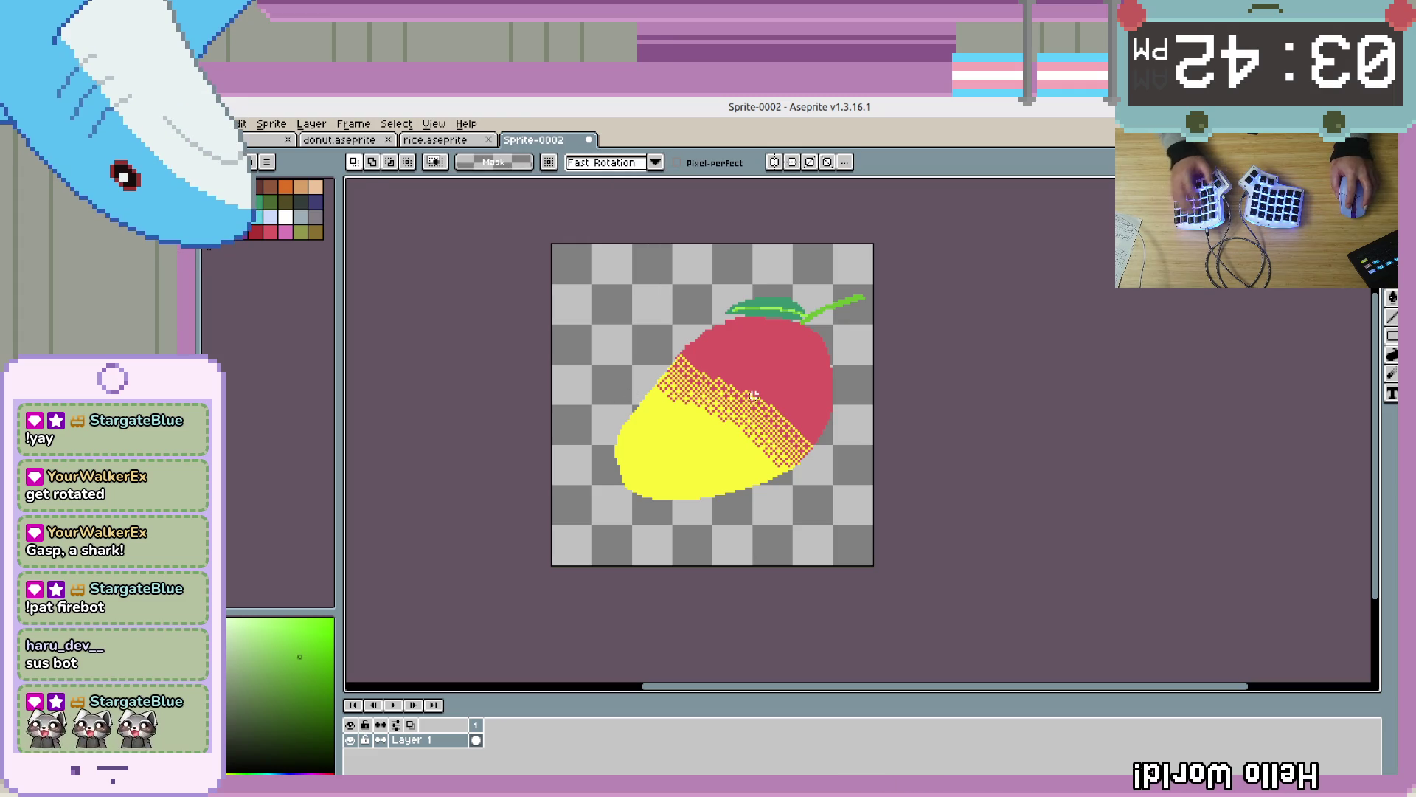
Move the mango about 16 px left and a few pixels down
{"action": "key", "text": "v"}
{"action": "left_click_drag", "start_coordinate": [754, 422], "coordinate": [744, 424]}
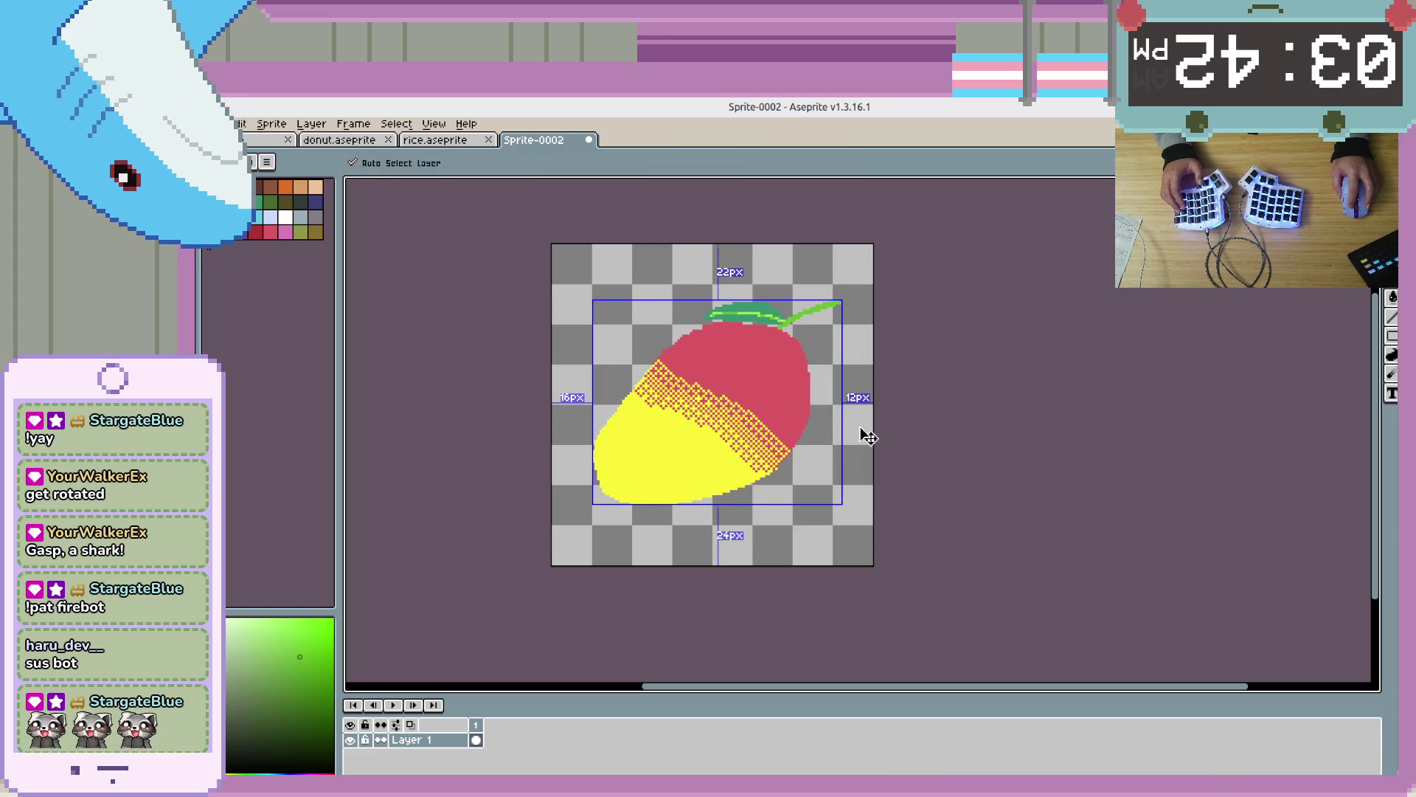
{"action": "left_click_drag", "start_coordinate": [760, 431], "coordinate": [786, 437]}
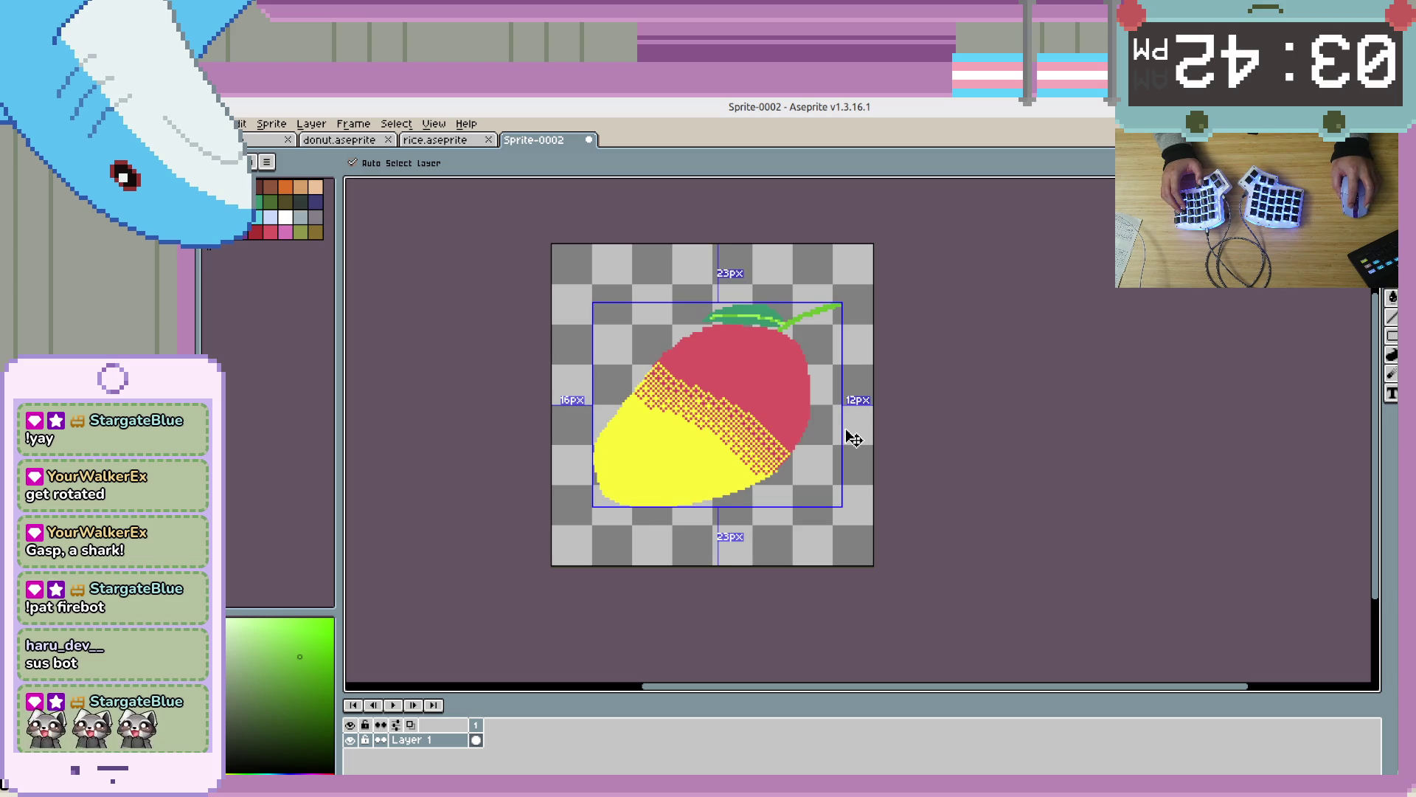
{"action": "key", "text": "b"}
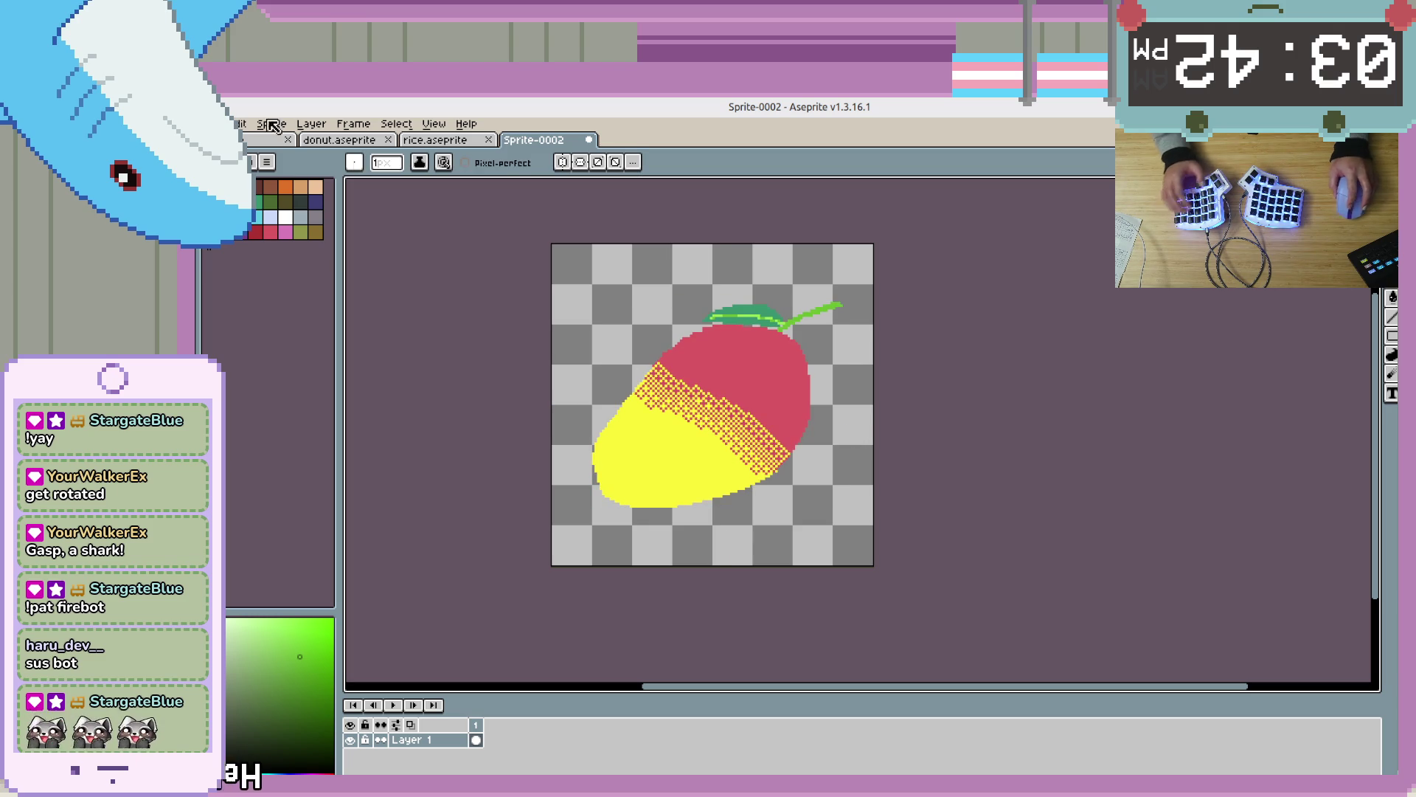
{"action": "key", "text": "alt+f"}
Save the sprite as mango.aseprite
{"action": "key", "text": "s"}
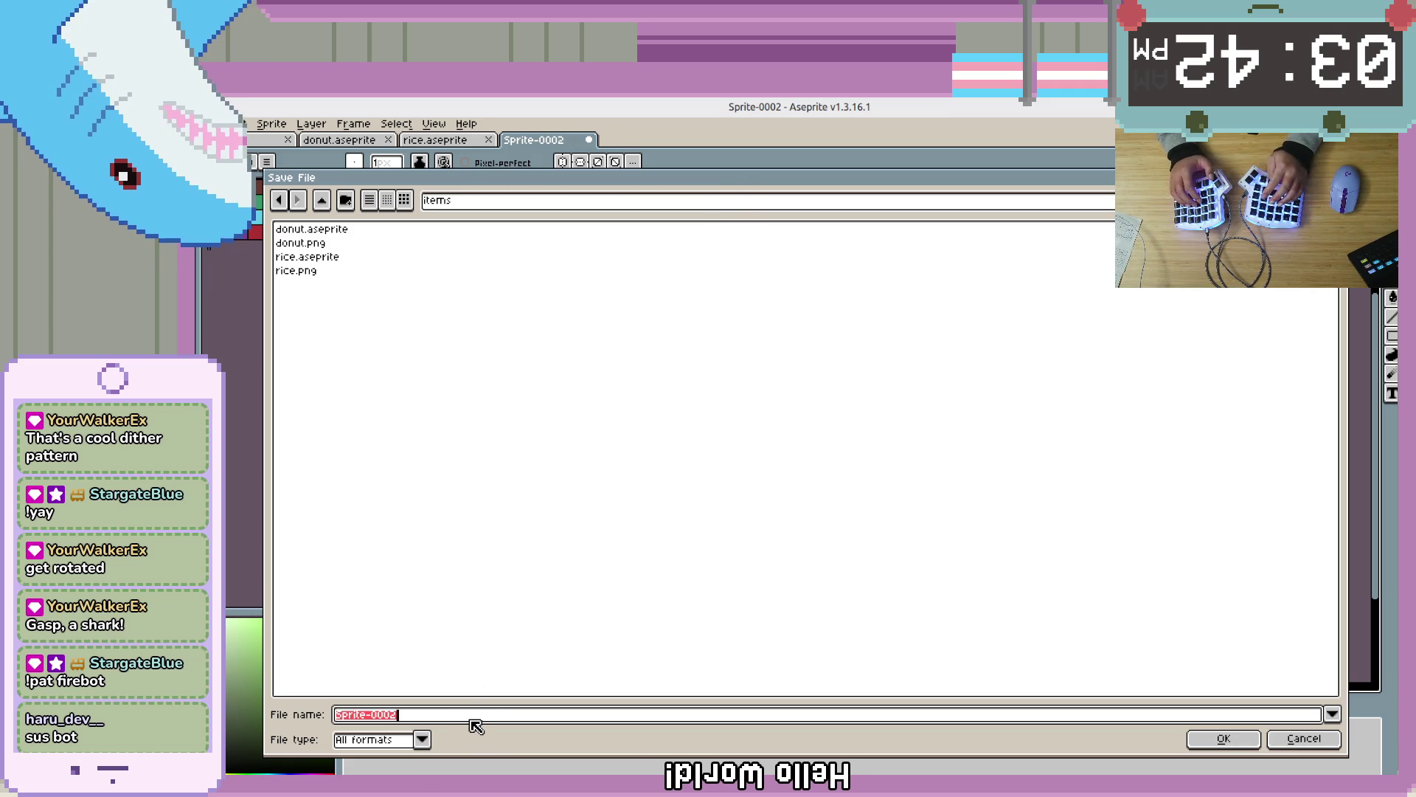
{"action": "type", "text": "mango"}
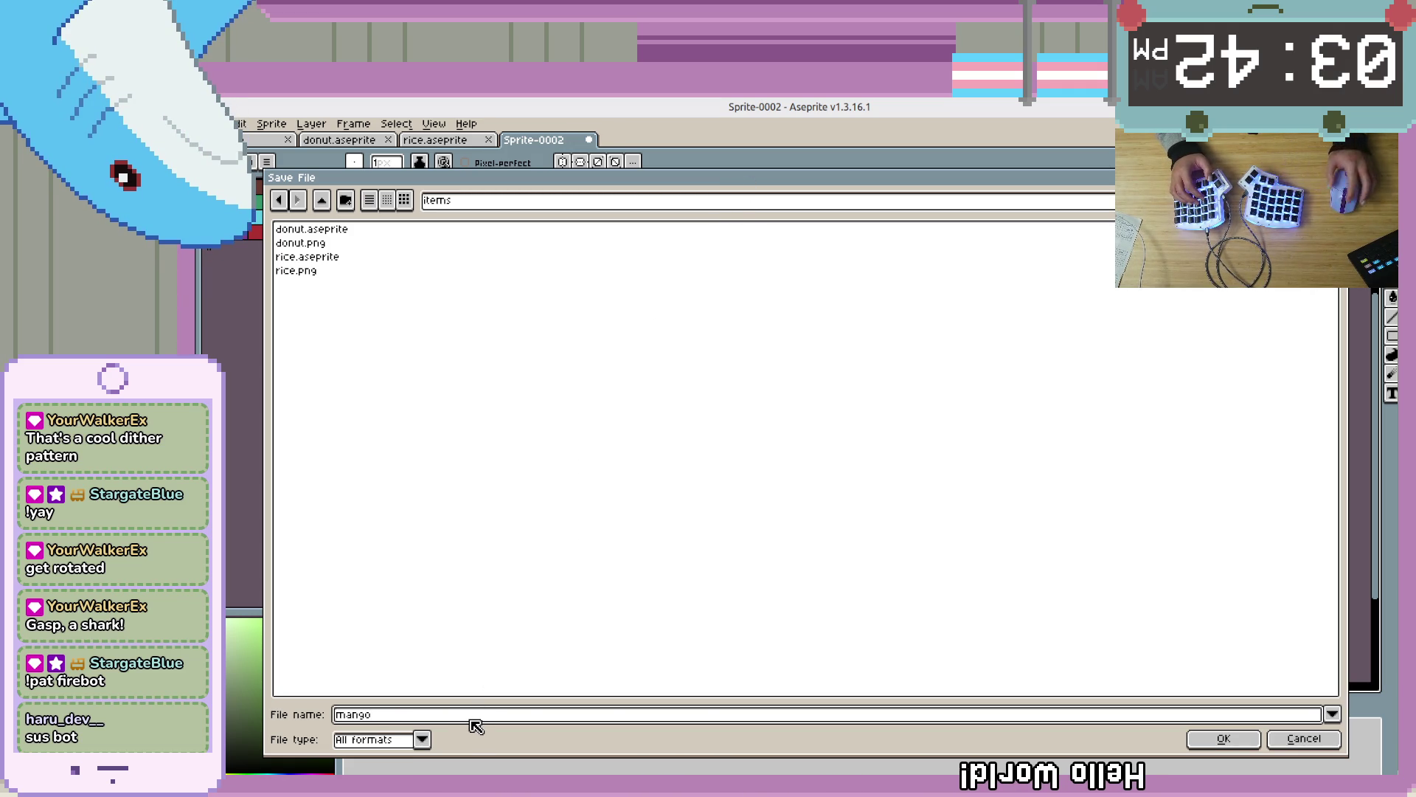
{"action": "left_click", "coordinate": [1224, 738]}
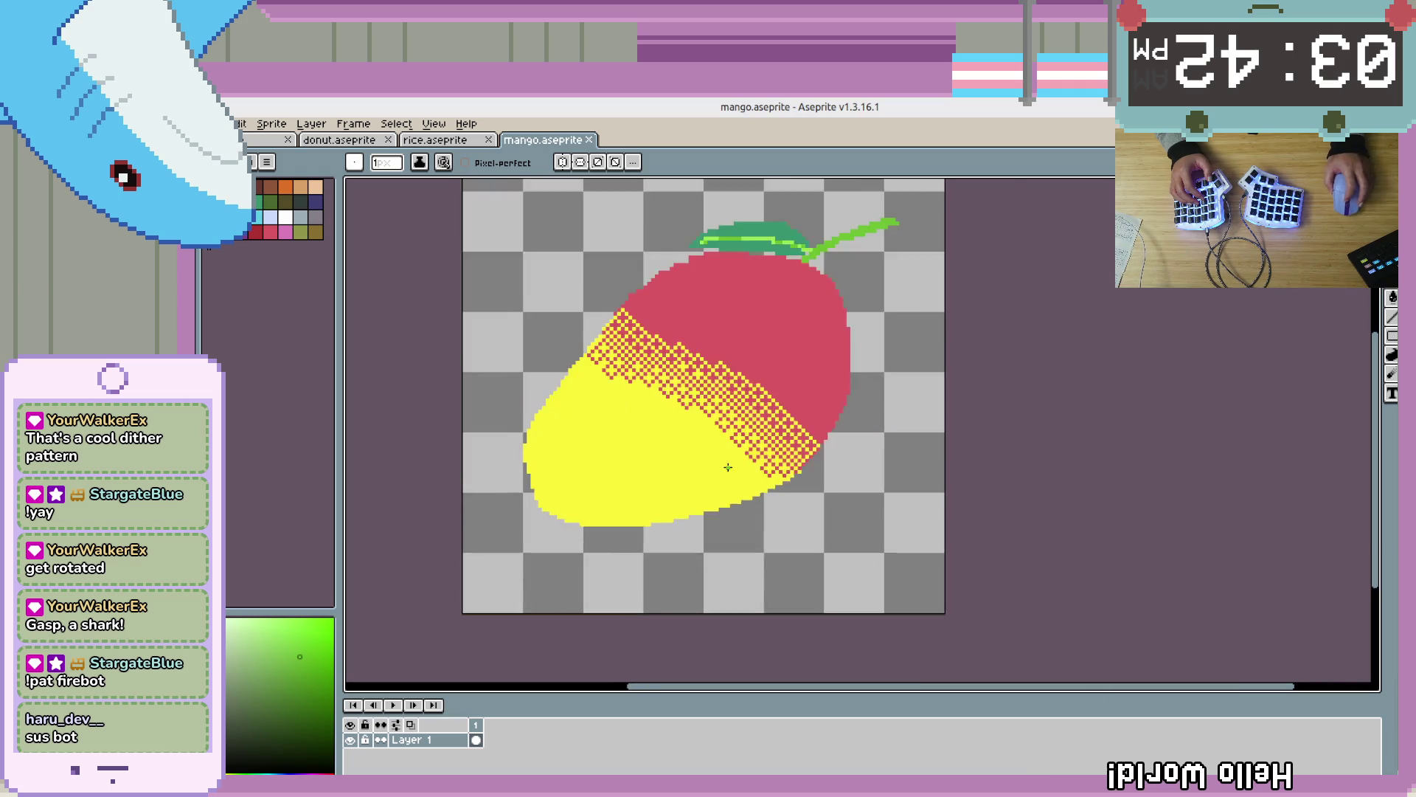
{"action": "left_click_drag", "start_coordinate": [824, 447], "coordinate": [919, 566]}
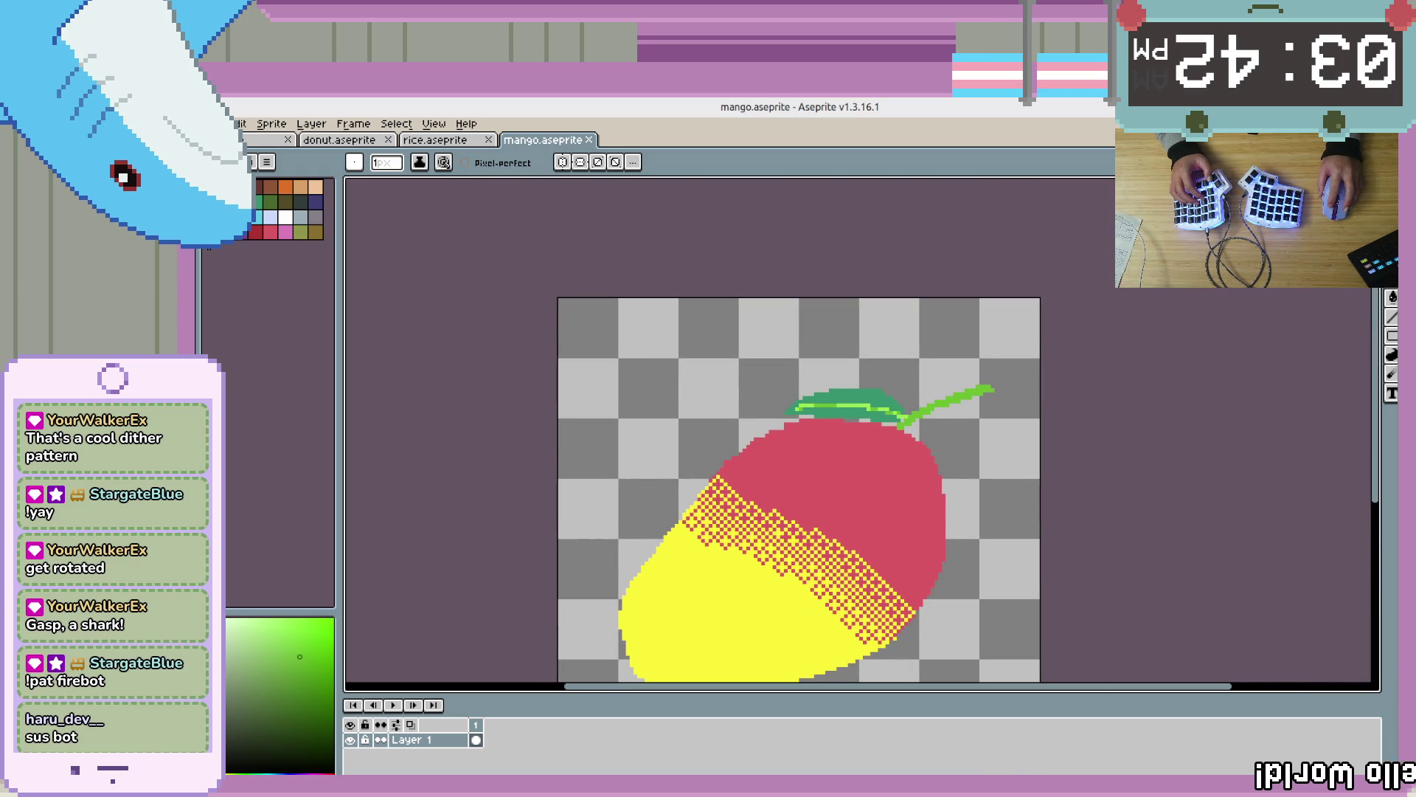
Export the sprite as mango.png and return to the Godot editor
{"action": "key", "text": "alt+f"}
{"action": "mouse_move", "coordinate": [281, 250]}
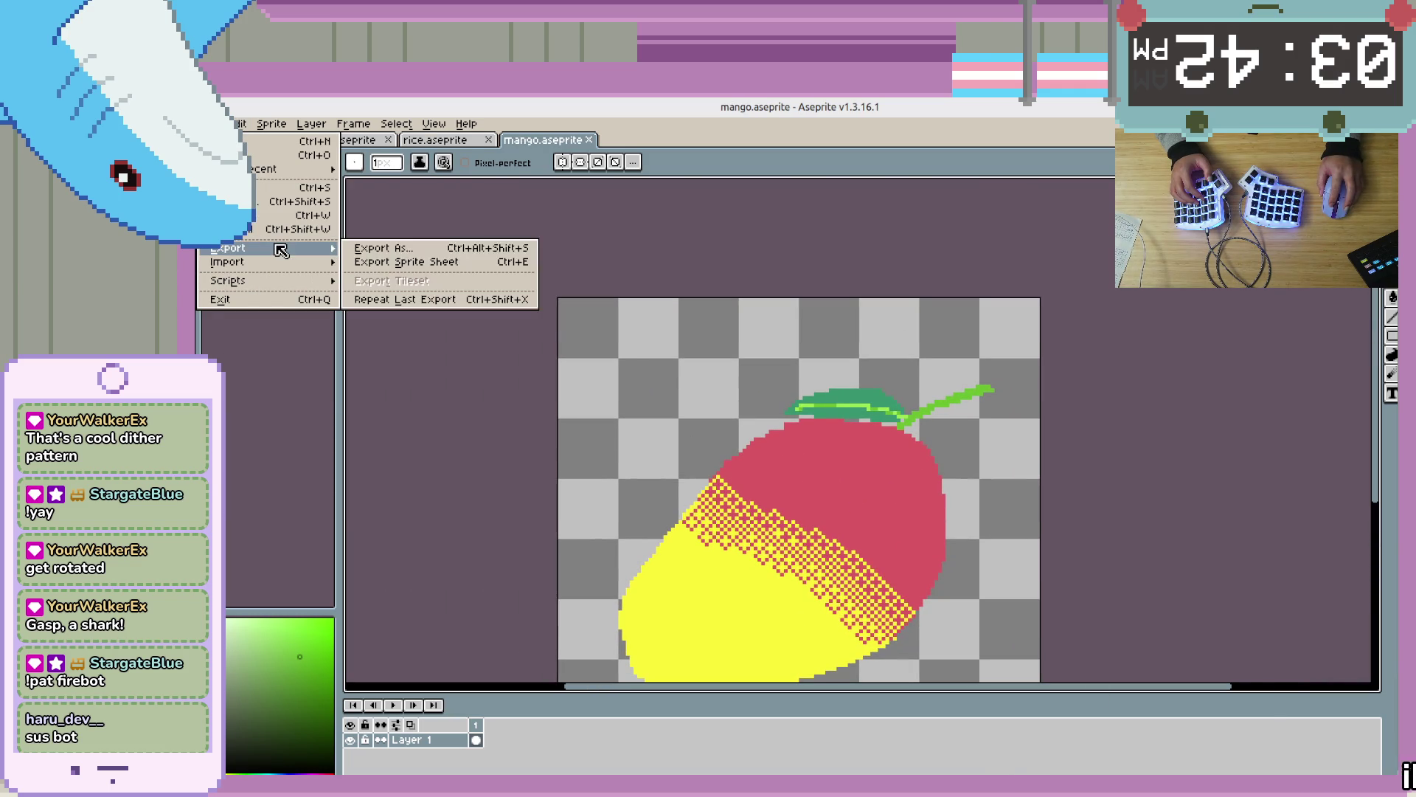
{"action": "left_click", "coordinate": [445, 250]}
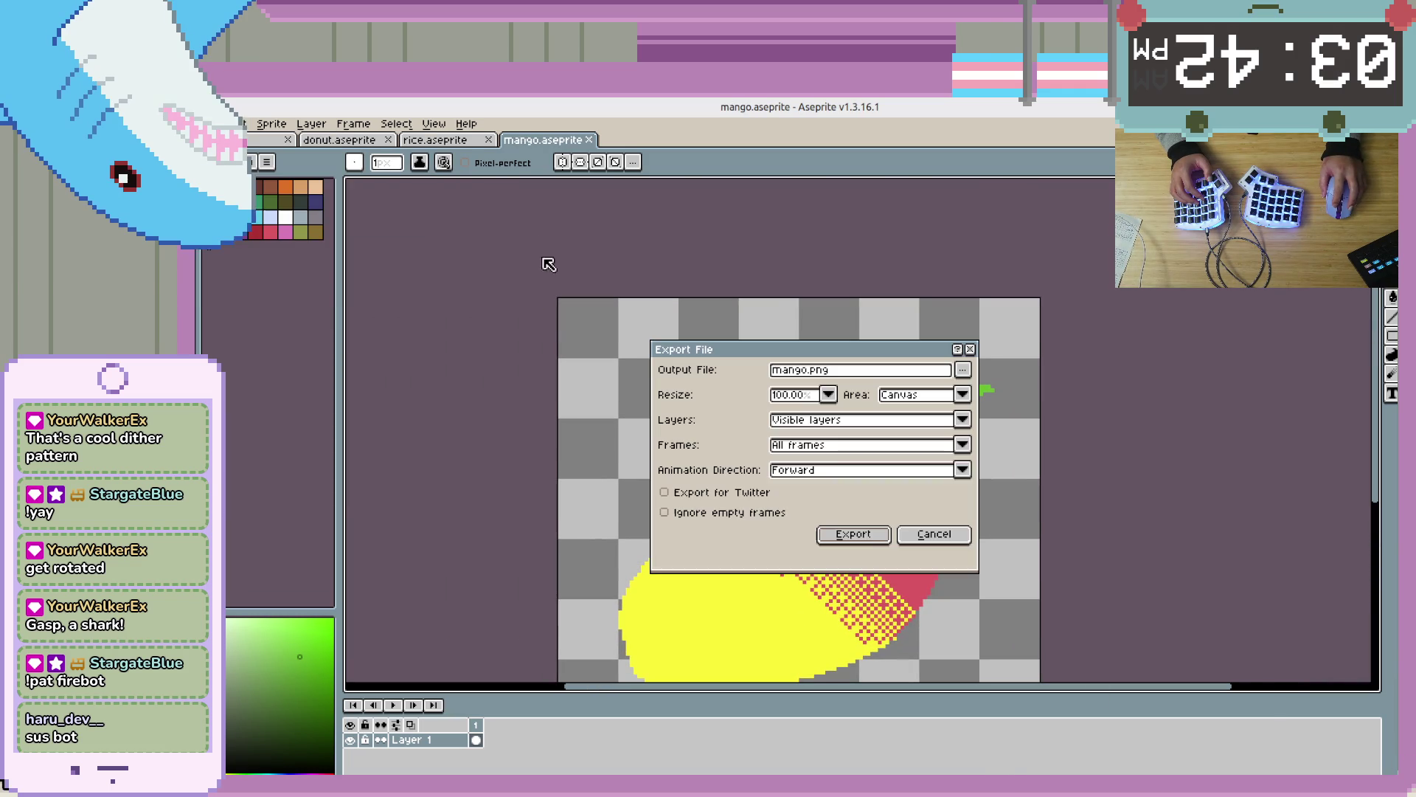
{"action": "left_click", "coordinate": [869, 539]}
{"action": "key", "text": "alt+Tab"}
{"action": "left_click", "coordinate": [846, 399]}
Open the data/items folder in the FileSystem and view donut.tres
{"action": "left_click", "coordinate": [308, 586]}
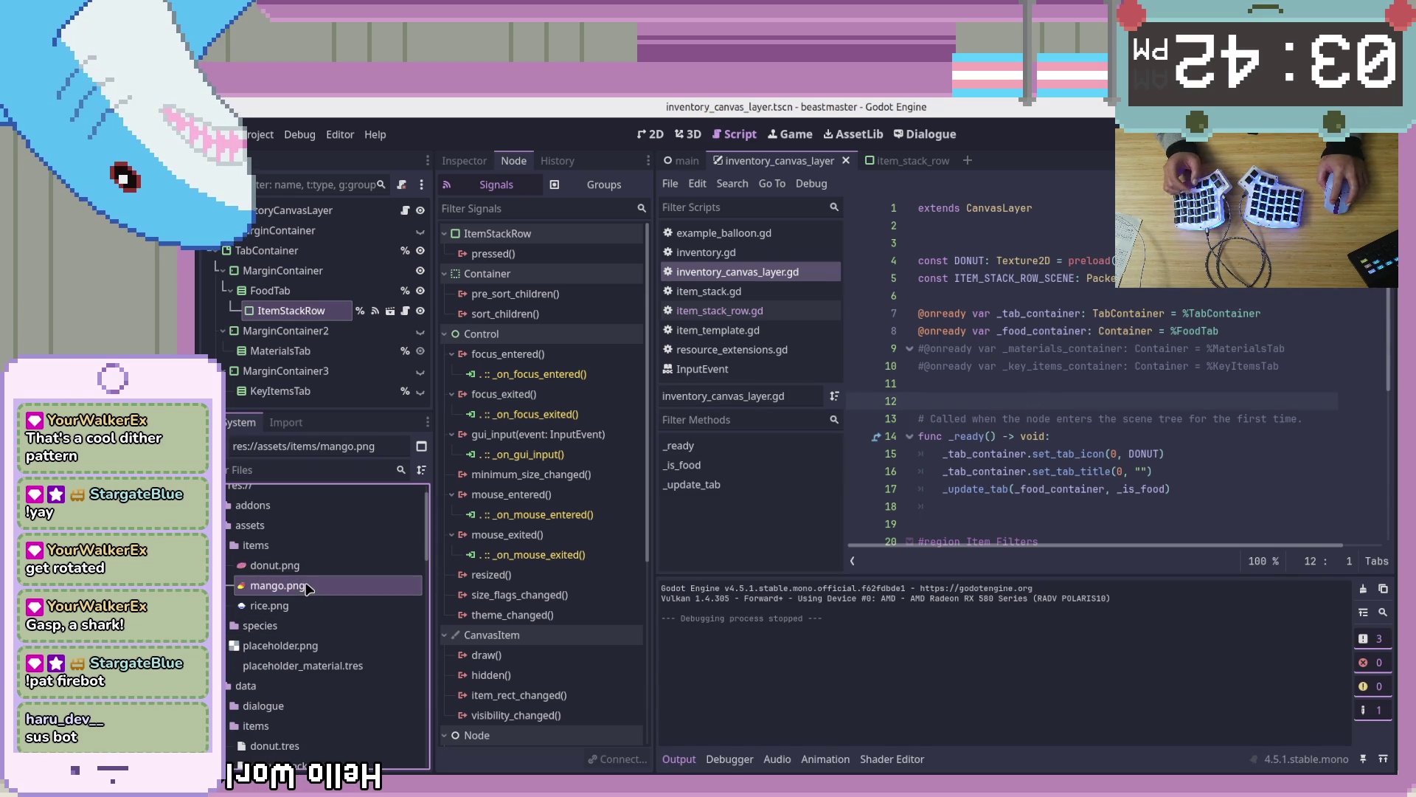
{"action": "scroll", "coordinate": [310, 586], "scroll_direction": "down", "scroll_amount": 5}
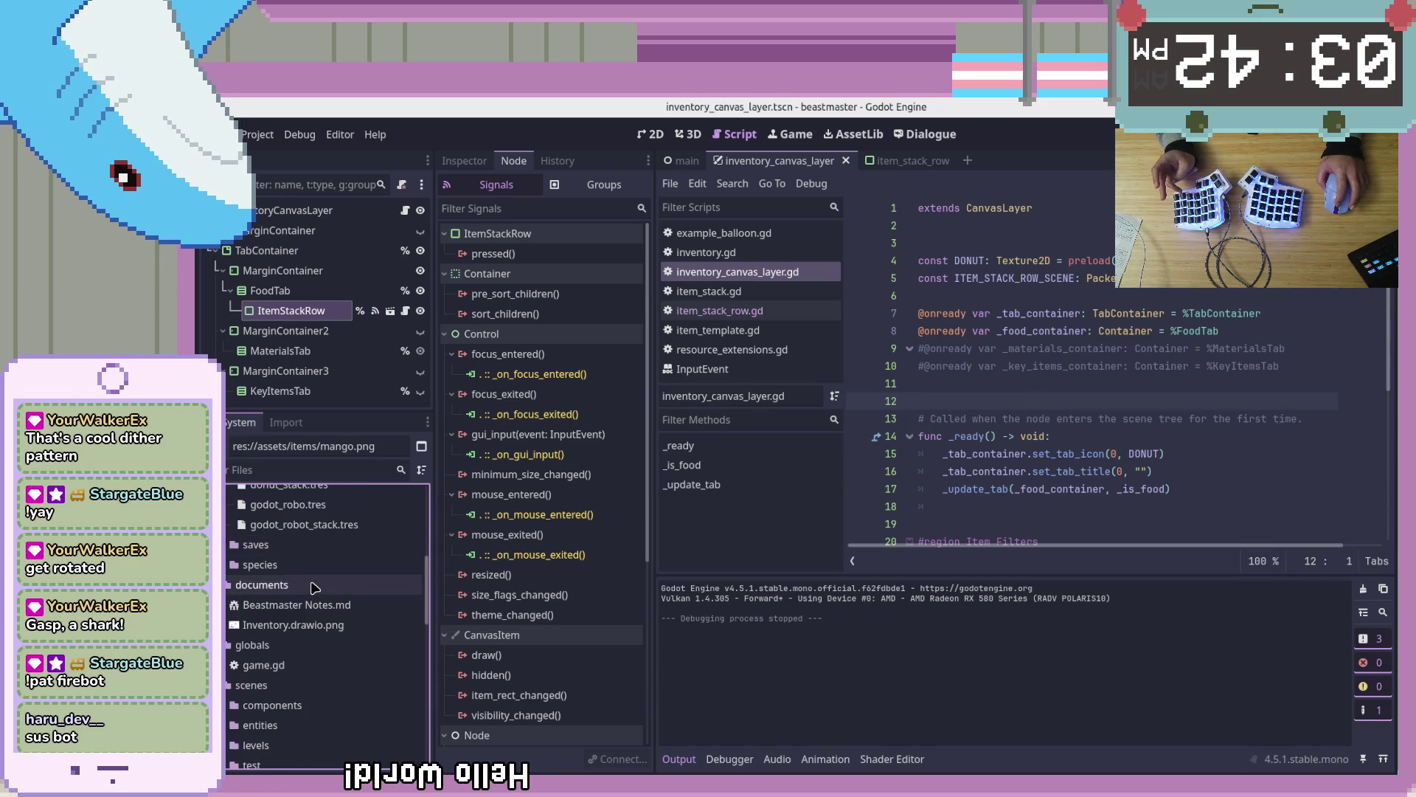
{"action": "scroll", "coordinate": [314, 586], "scroll_direction": "down", "scroll_amount": 4}
{"action": "scroll", "coordinate": [329, 655], "scroll_direction": "up", "scroll_amount": 7}
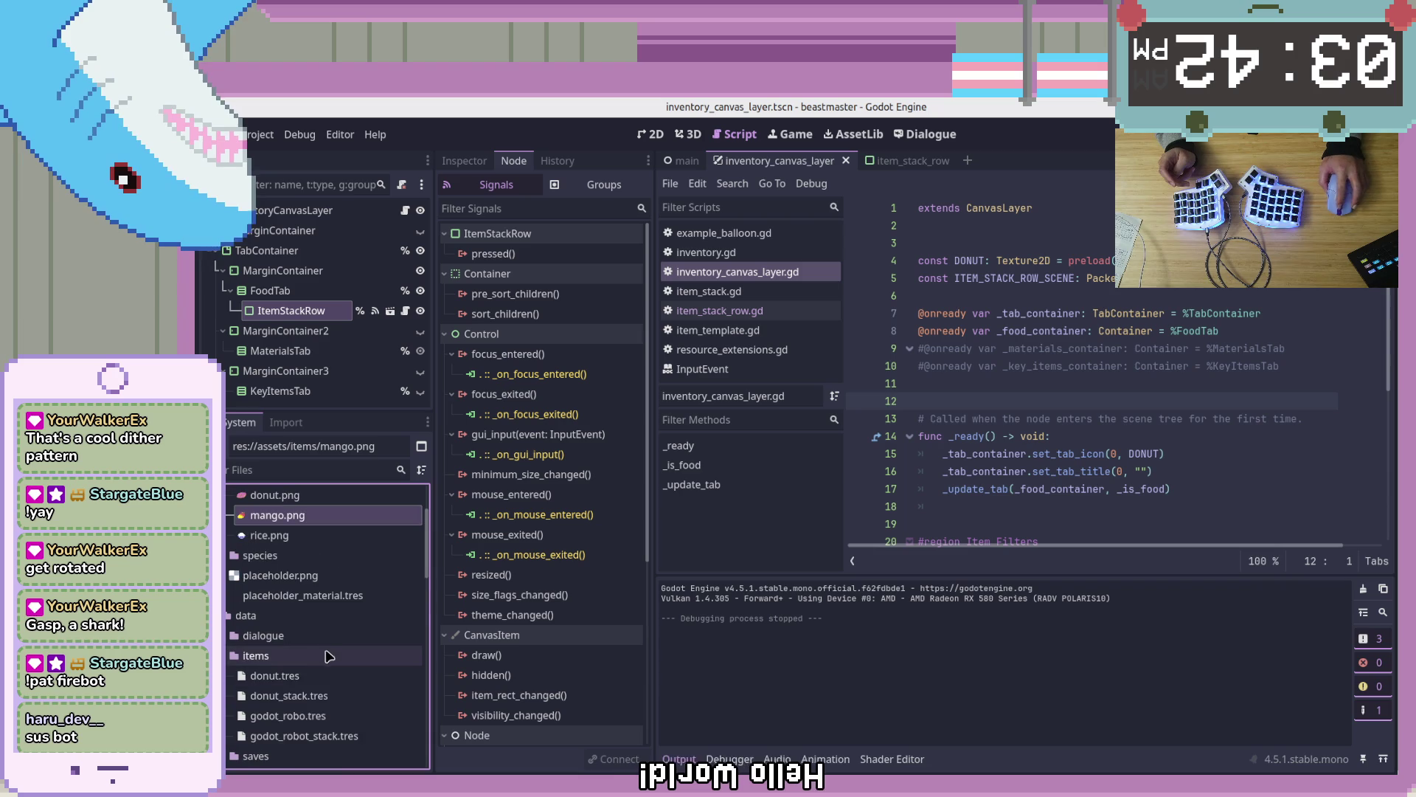
{"action": "scroll", "coordinate": [228, 655], "scroll_direction": "down", "scroll_amount": 2}
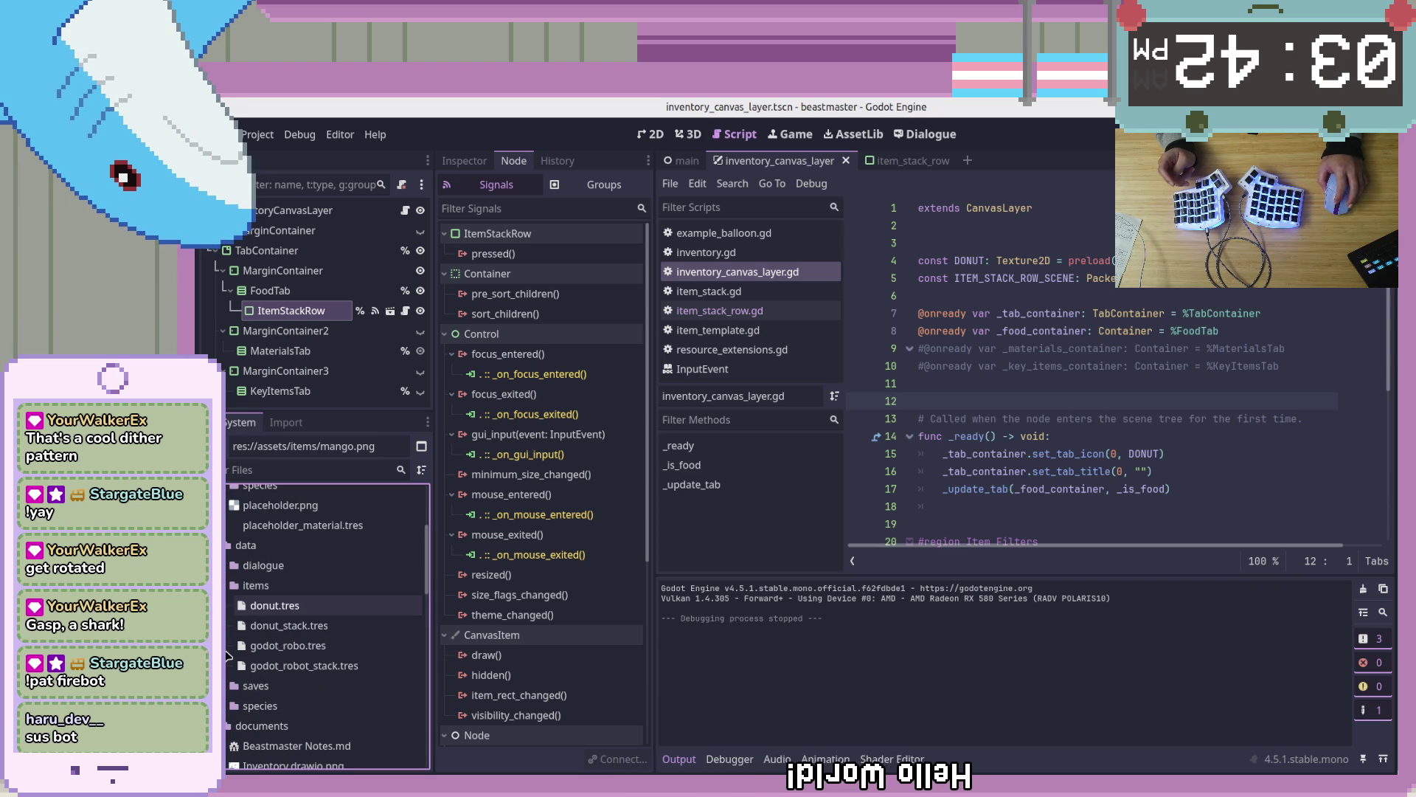
{"action": "left_click", "coordinate": [264, 587]}
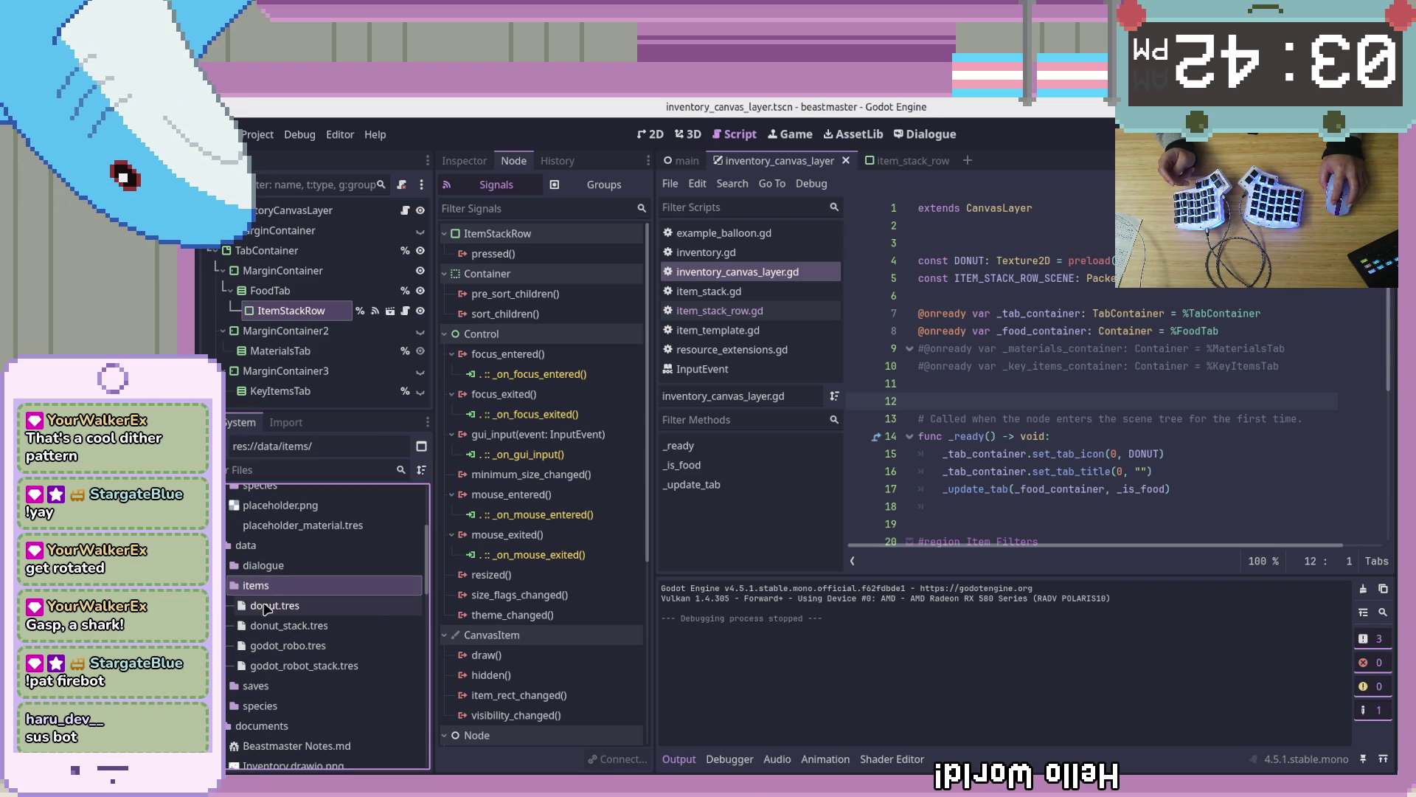
{"action": "left_click", "coordinate": [269, 607]}
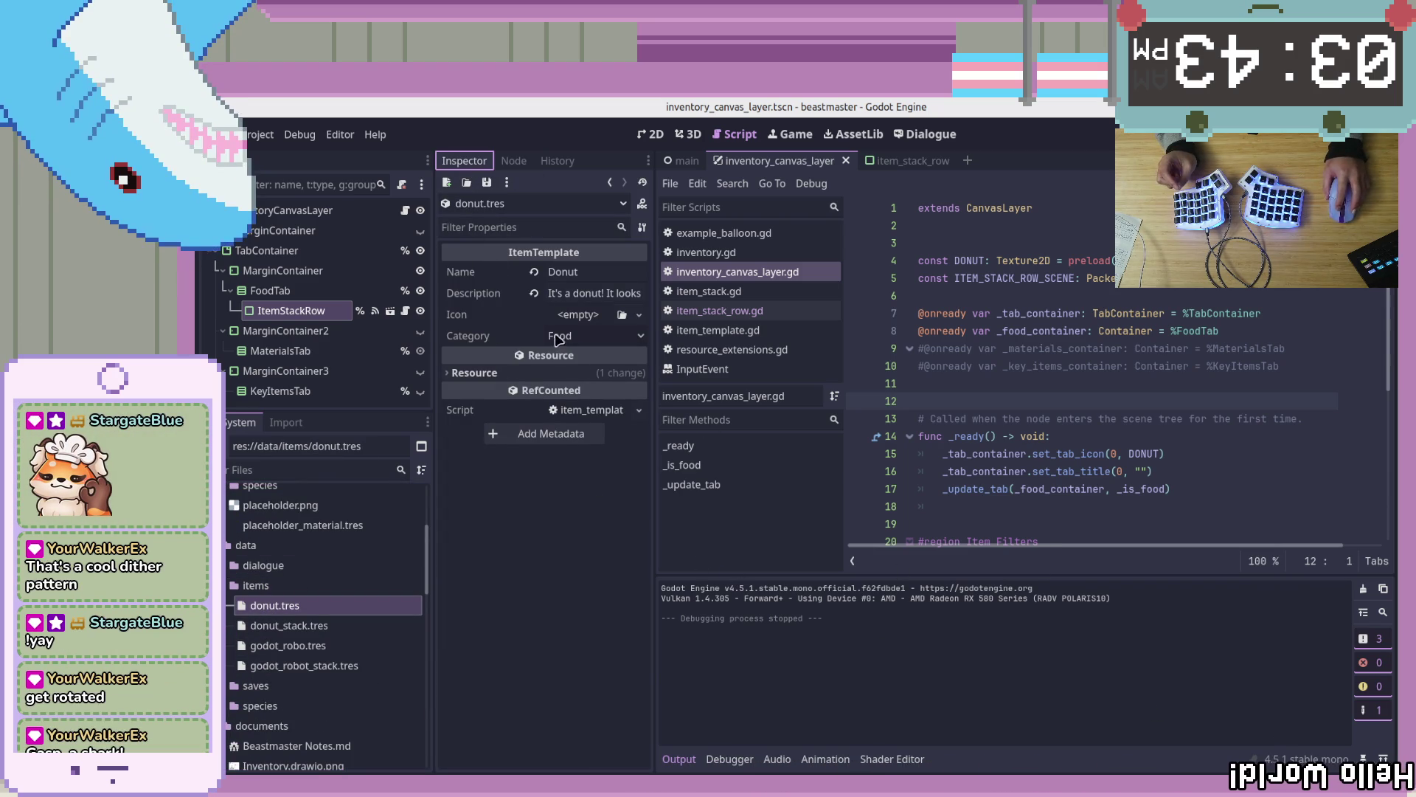
Create a new ItemTemplate resource named rice.tres in data/items
{"action": "right_click", "coordinate": [304, 606]}
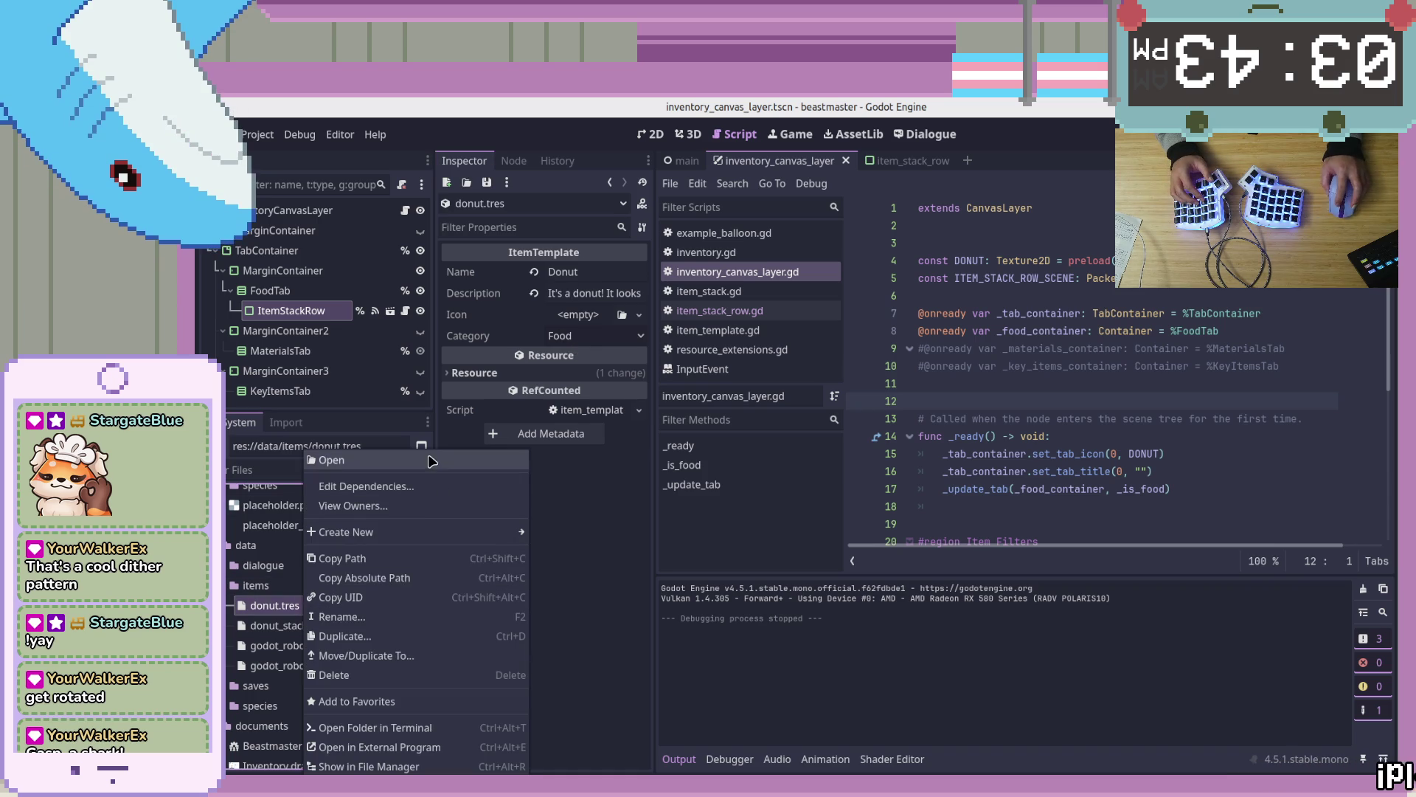
{"action": "mouse_move", "coordinate": [431, 532]}
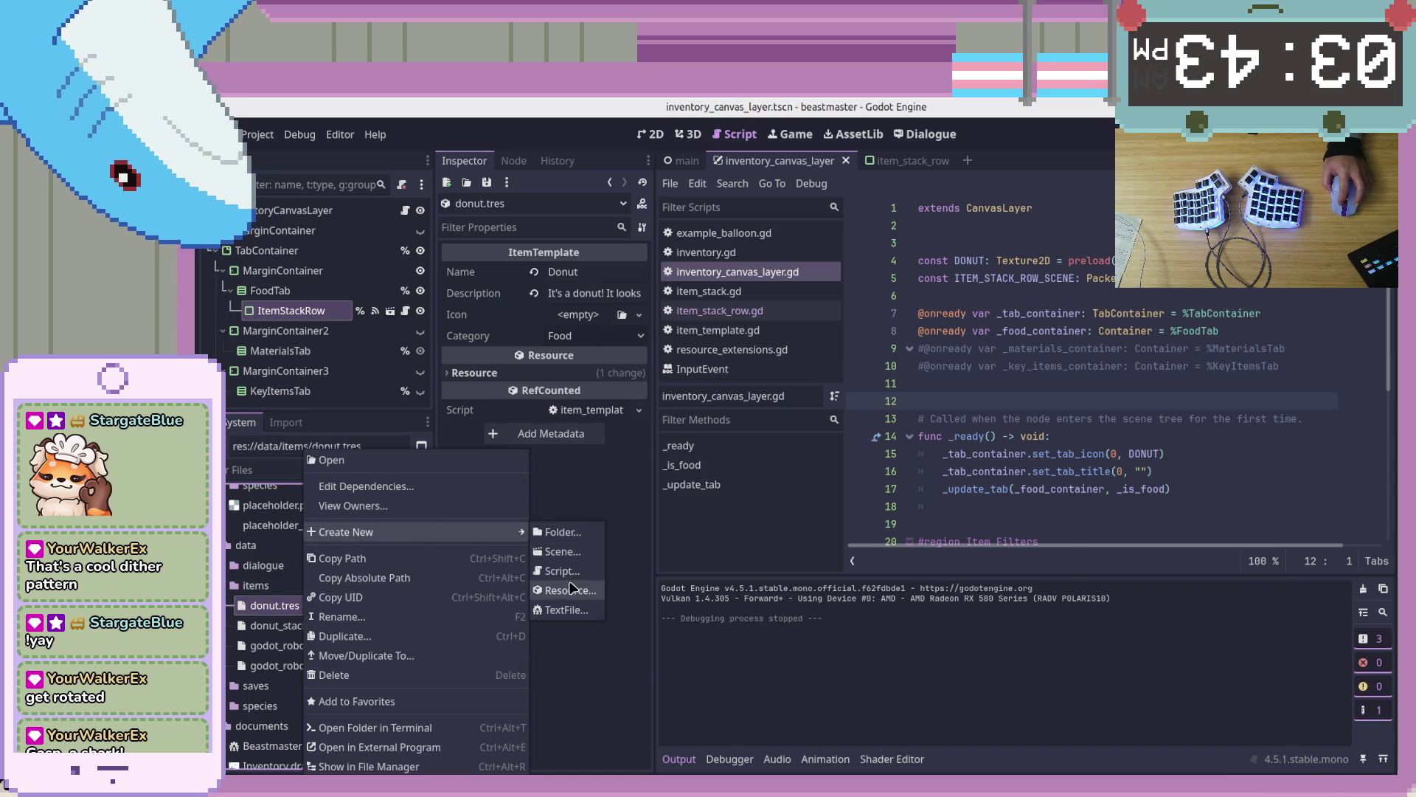
{"action": "left_click", "coordinate": [570, 589]}
{"action": "type", "text": "Item"}
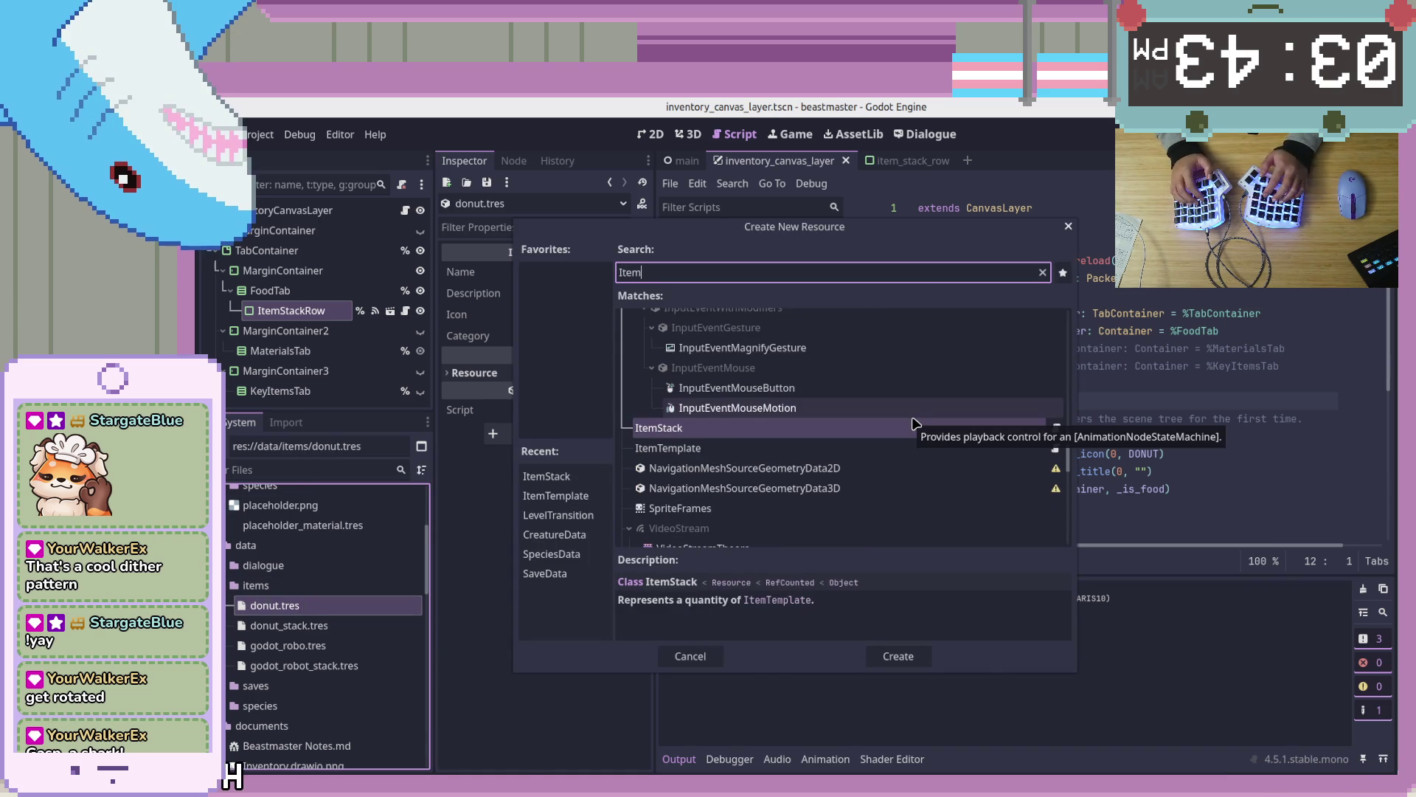
{"action": "key", "text": "Down"}
{"action": "key", "text": "Return"}
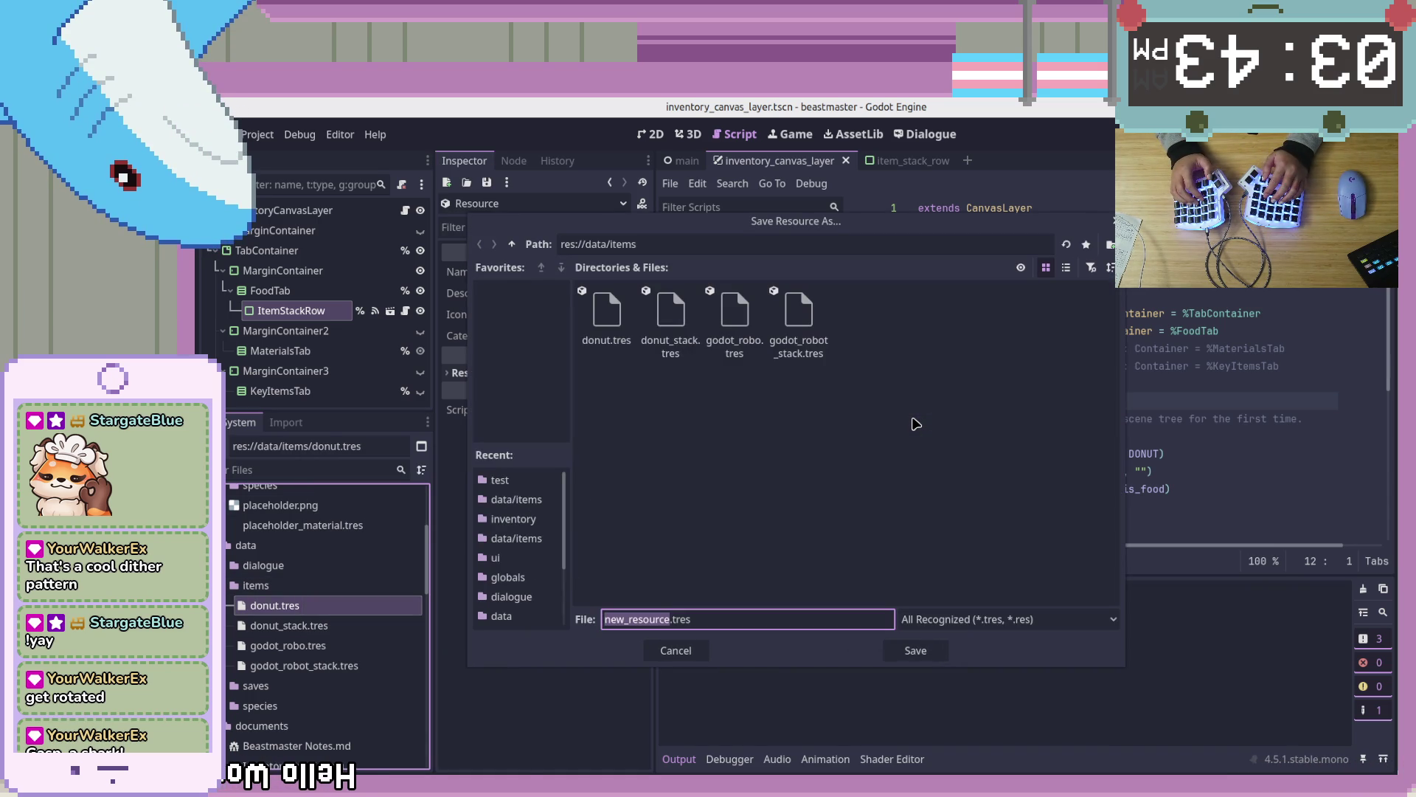
{"action": "type", "text": "rice"}
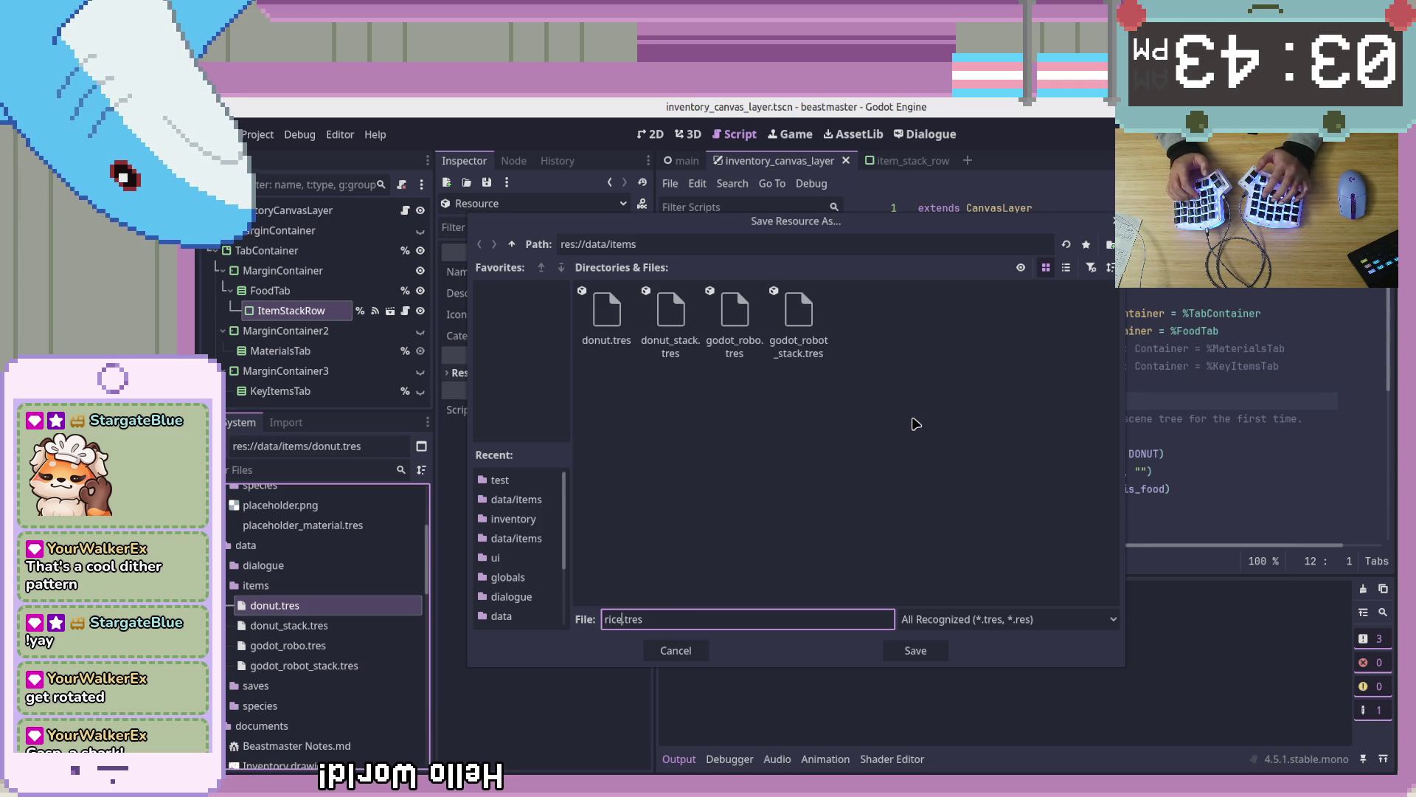
{"action": "key", "text": "Return"}
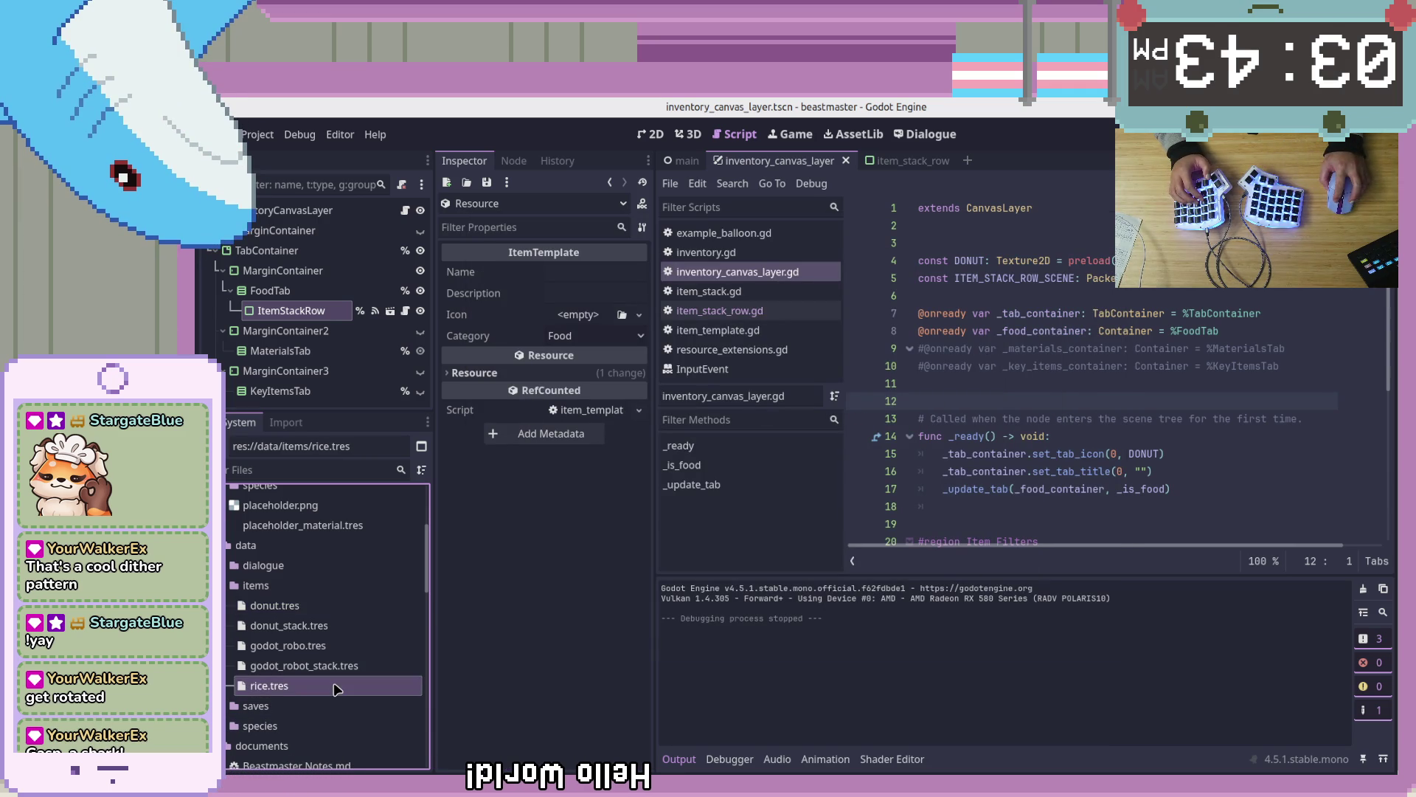
{"action": "left_click", "coordinate": [362, 613]}
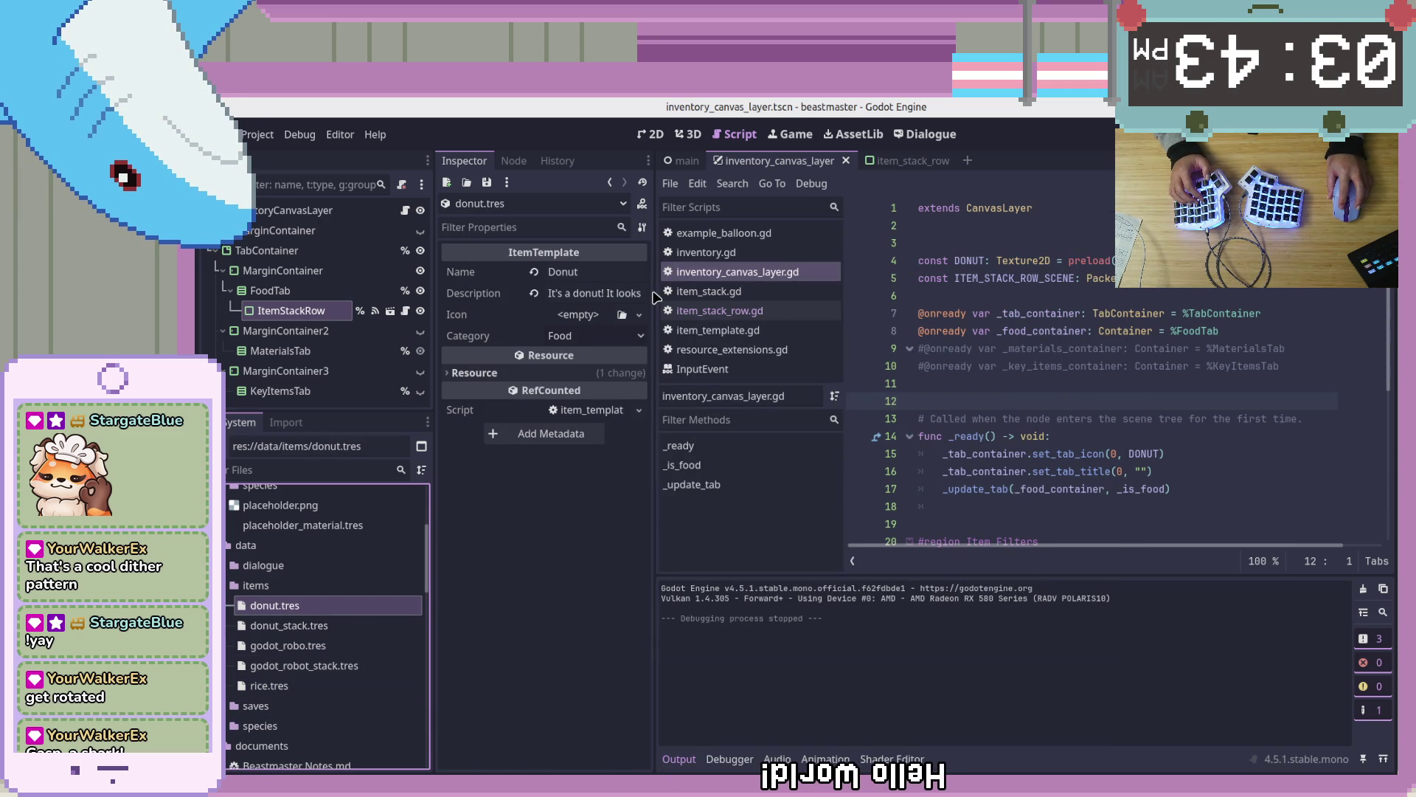
Widen the Inspector, open item_template.gd and go to the description export line
{"action": "mouse_move", "coordinate": [654, 291]}
{"action": "left_mouse_down"}
{"action": "mouse_move", "coordinate": [782, 295]}
{"action": "mouse_move", "coordinate": [700, 298]}
{"action": "left_mouse_up"}
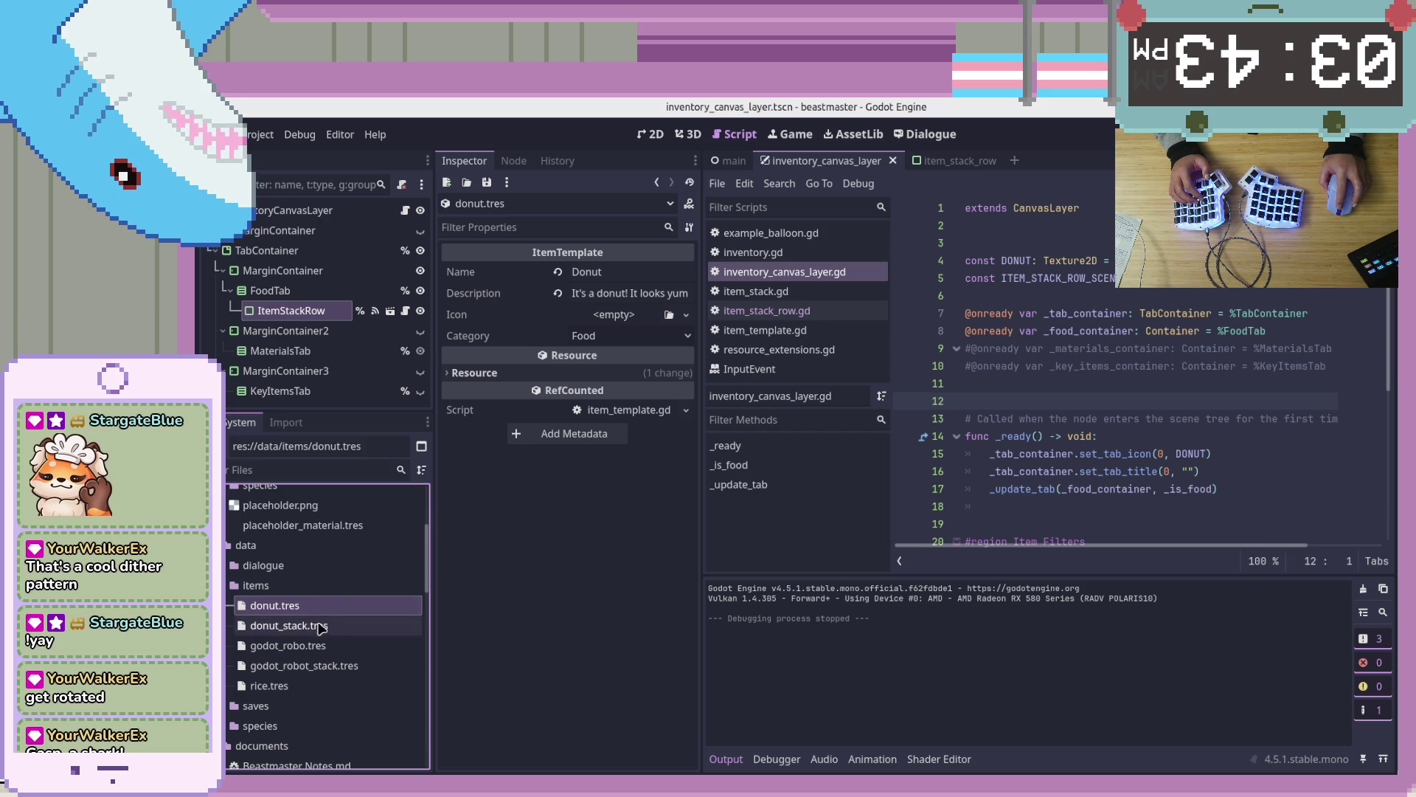
{"action": "scroll", "coordinate": [320, 626], "scroll_direction": "down", "scroll_amount": 10}
{"action": "scroll", "coordinate": [336, 664], "scroll_direction": "down", "scroll_amount": 5}
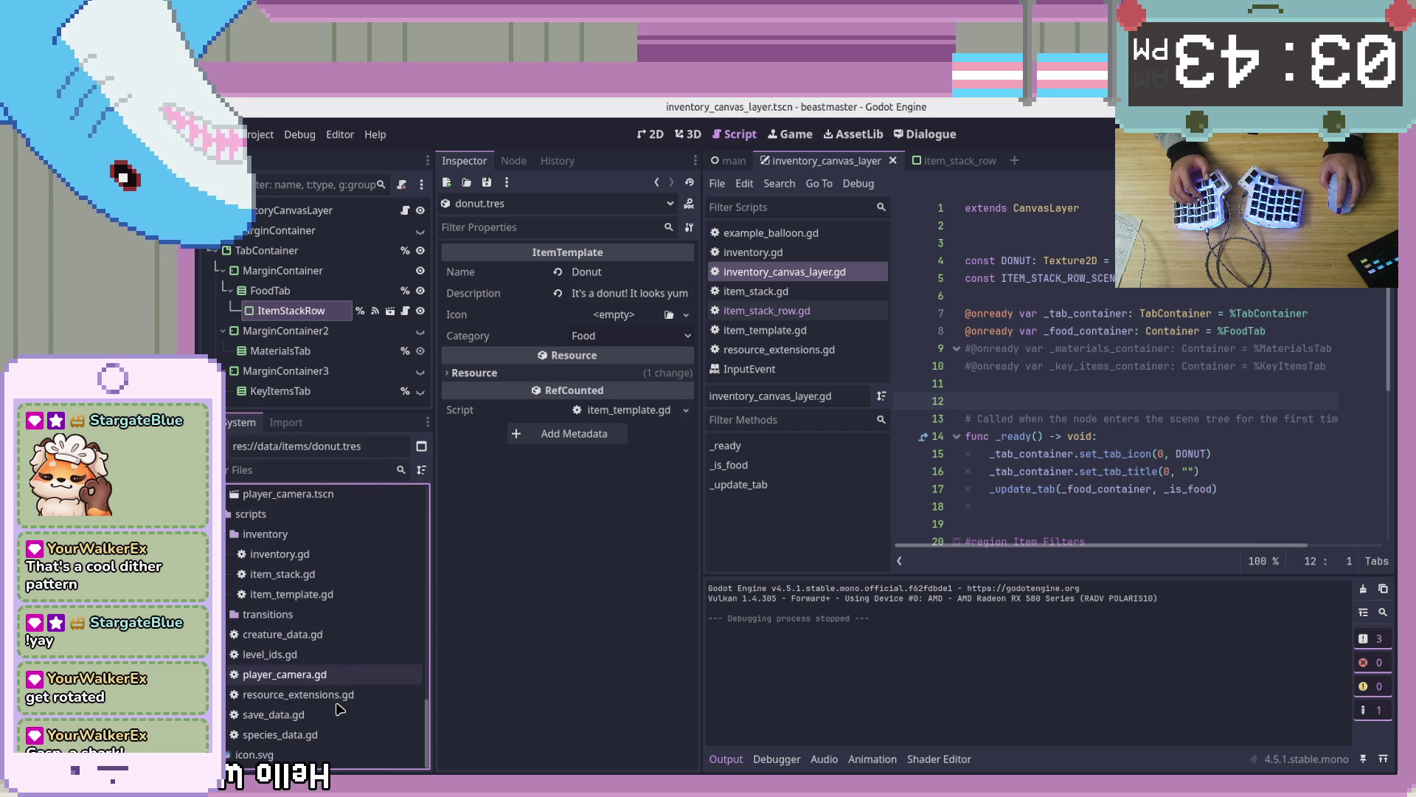
{"action": "double_click", "coordinate": [336, 590]}
{"action": "left_click", "coordinate": [1200, 455]}
{"action": "key", "text": "Left"}
{"action": "key", "text": "Up"}
{"action": "key", "text": "Up"}
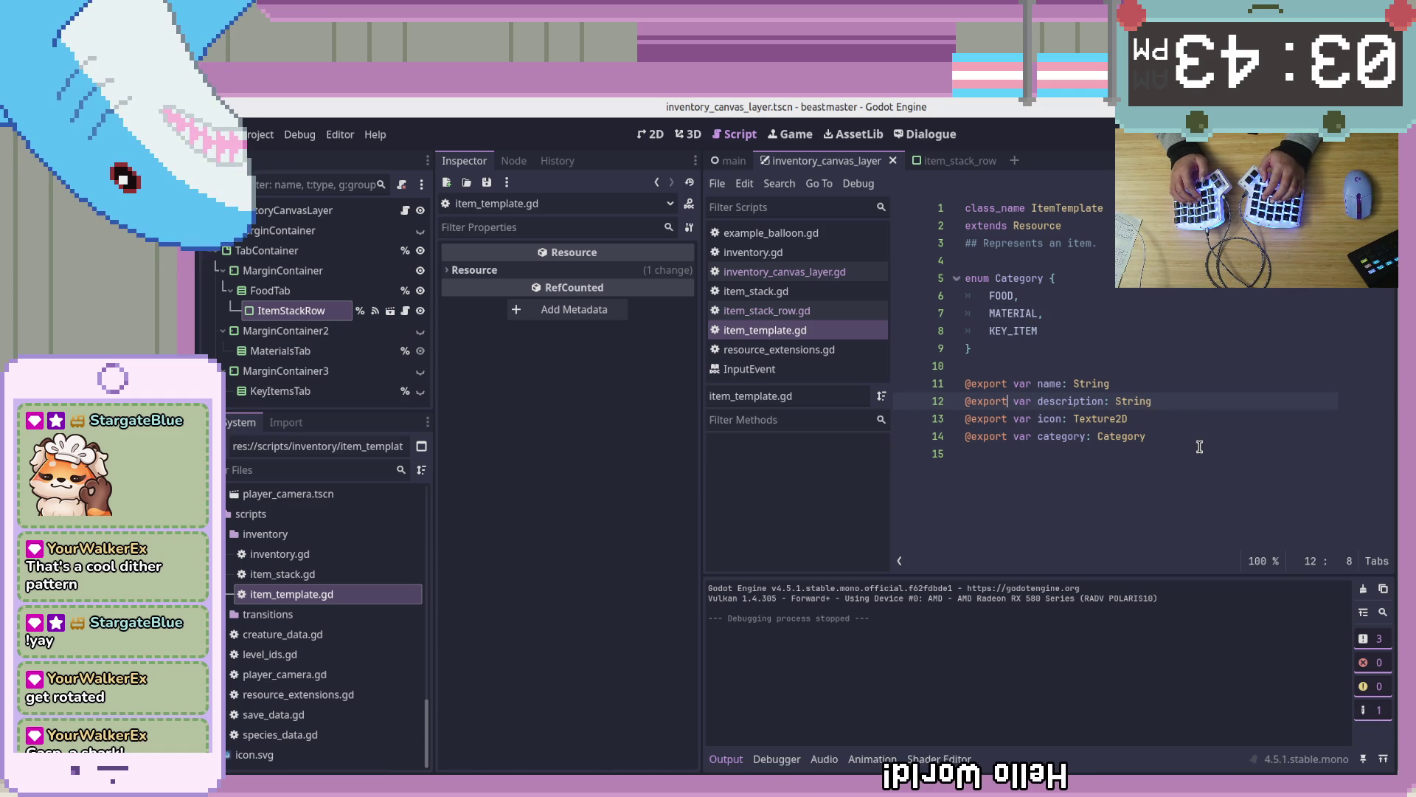
{"action": "type", "text": "_"}
{"action": "key", "text": "Down"}
{"action": "key", "text": "Down"}
{"action": "key", "text": "Down"}
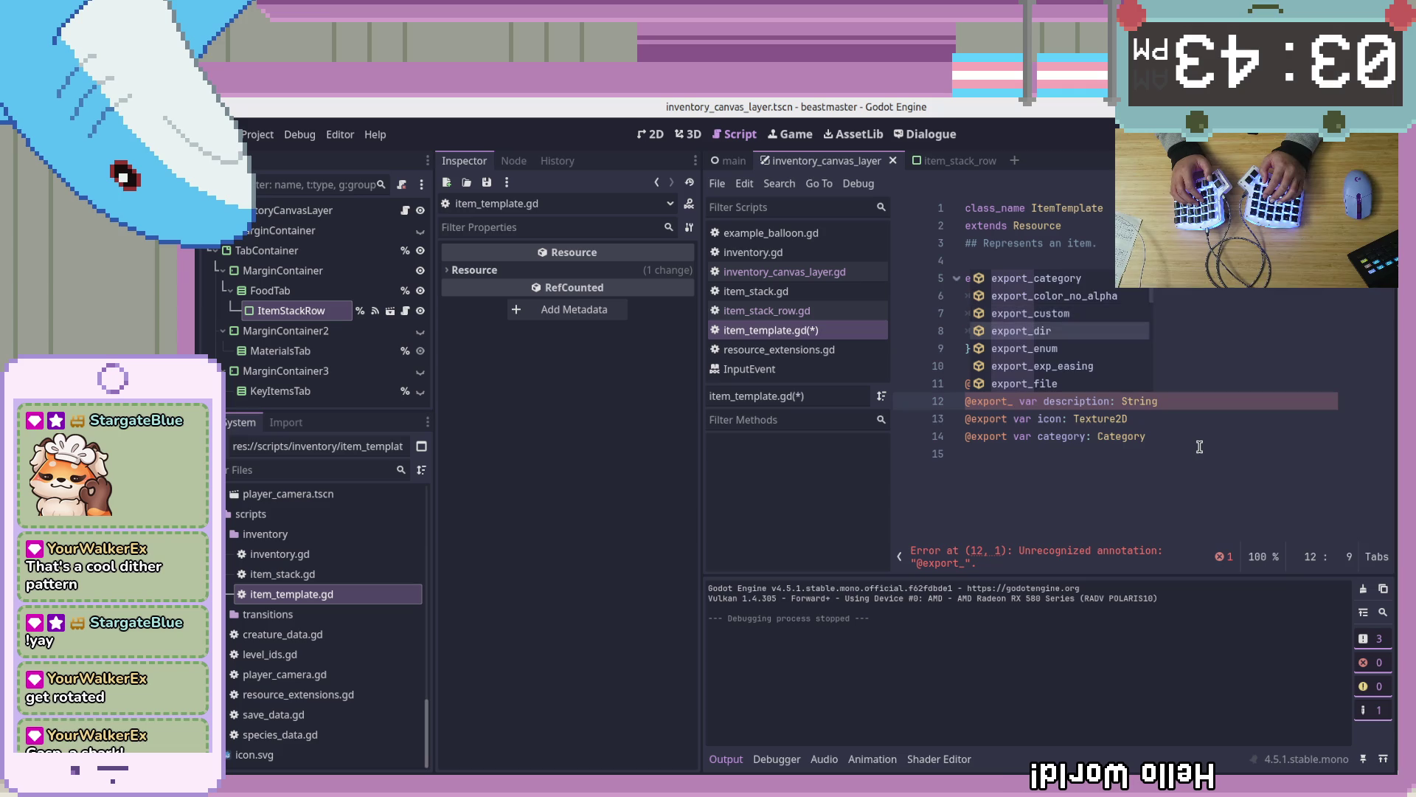
{"action": "key", "text": "Down"}
{"action": "key", "text": "Down"}
{"action": "key", "text": "Down"}
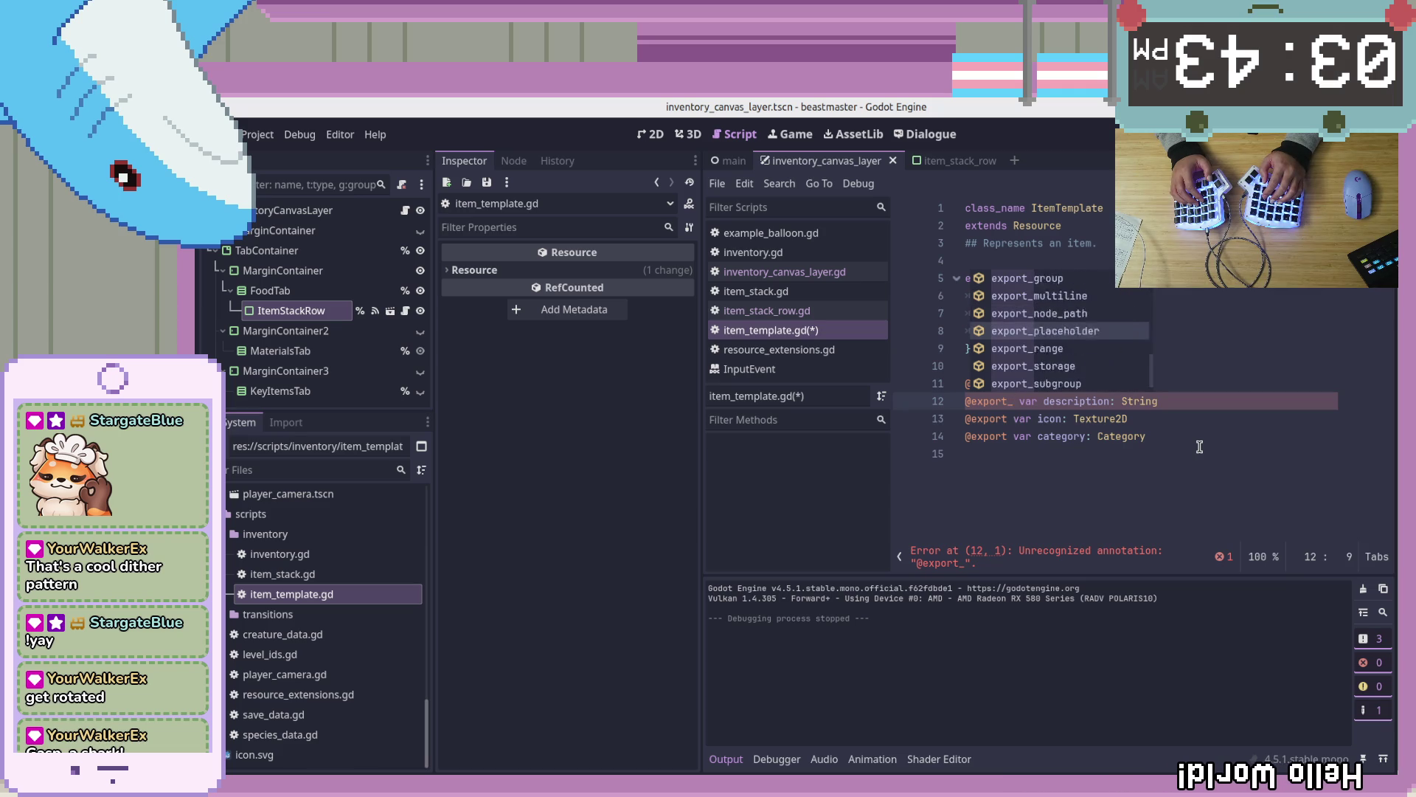
{"action": "key", "text": "Return"}
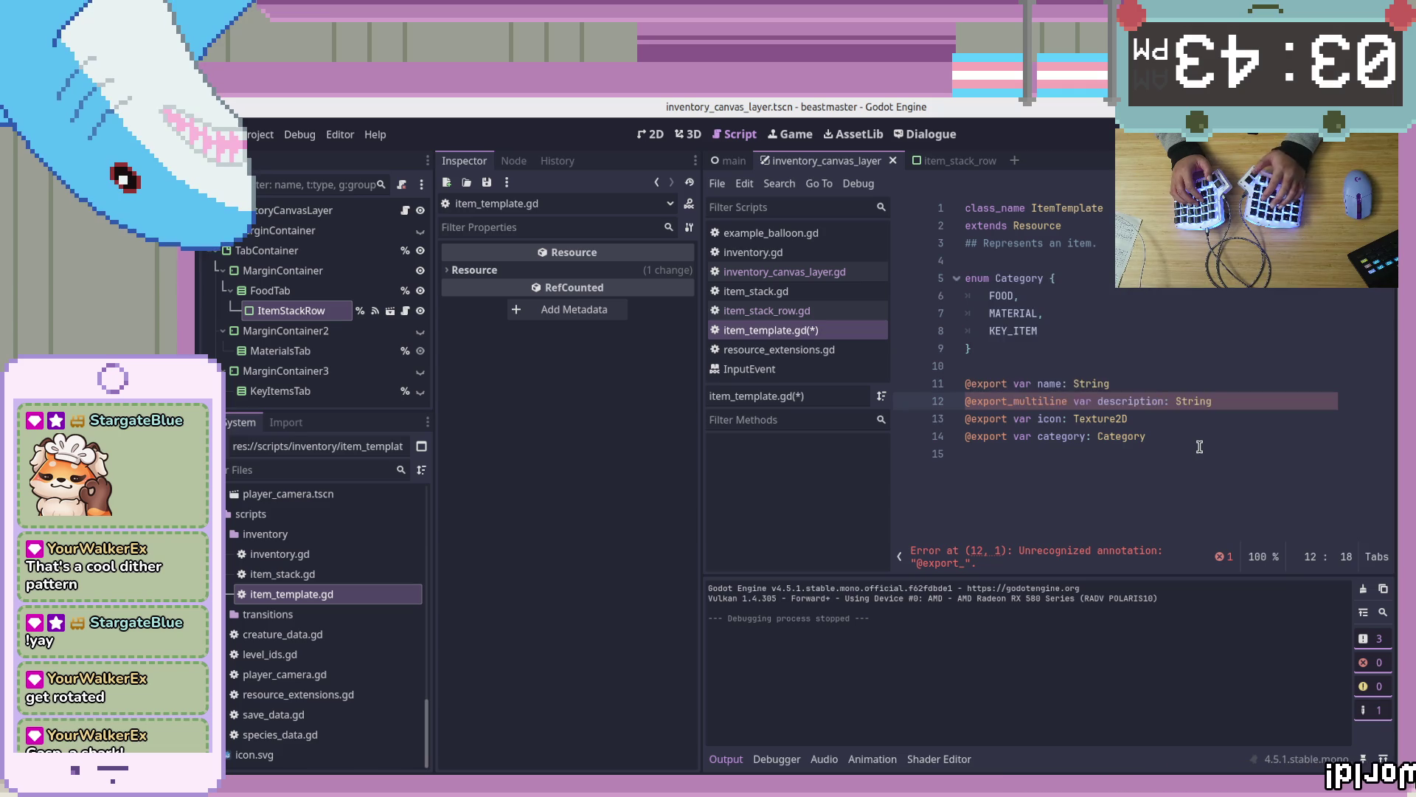
{"action": "scroll", "coordinate": [322, 639], "scroll_direction": "up", "scroll_amount": 8}
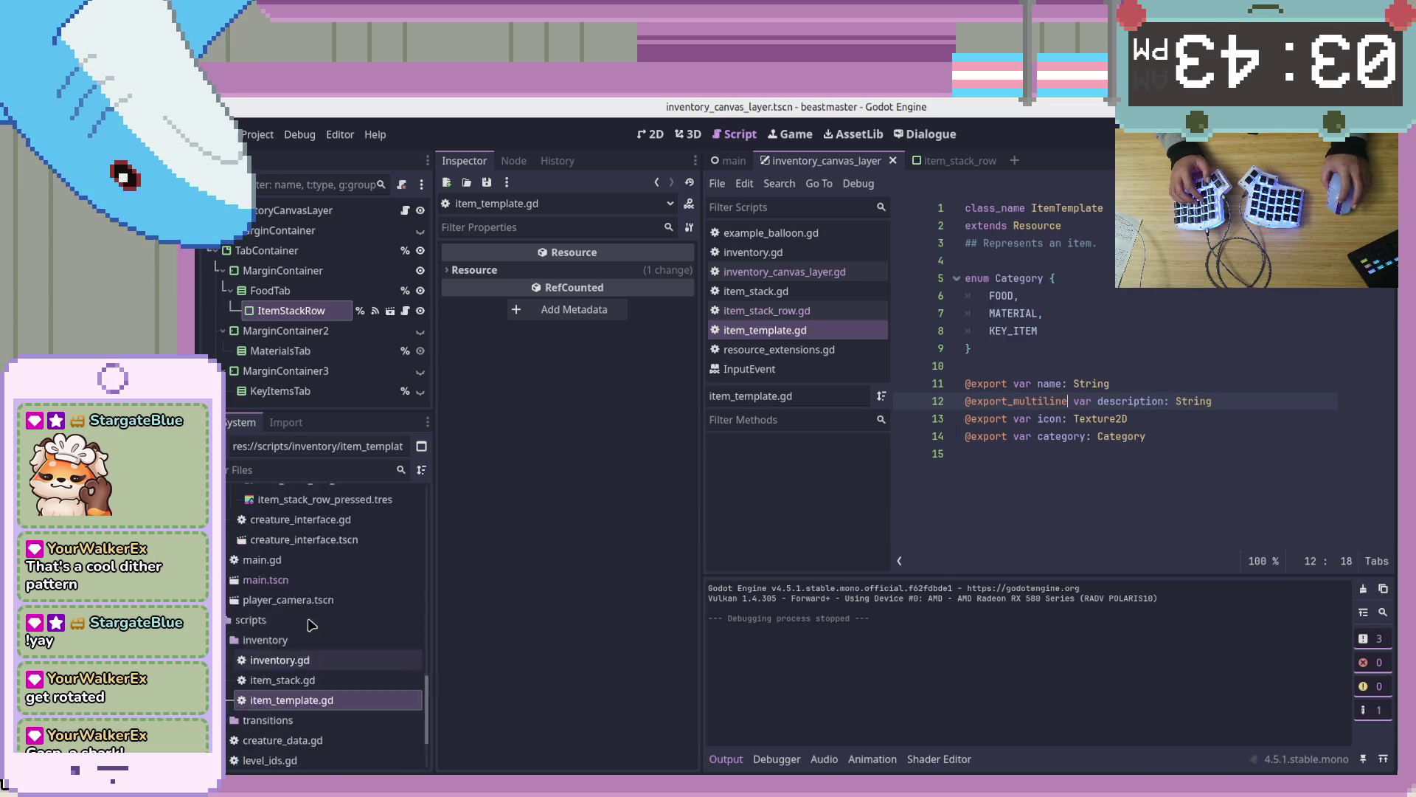
Check donut.tres shows a multiline description, then select rice.tres
{"action": "scroll", "coordinate": [322, 639], "scroll_direction": "up", "scroll_amount": 6}
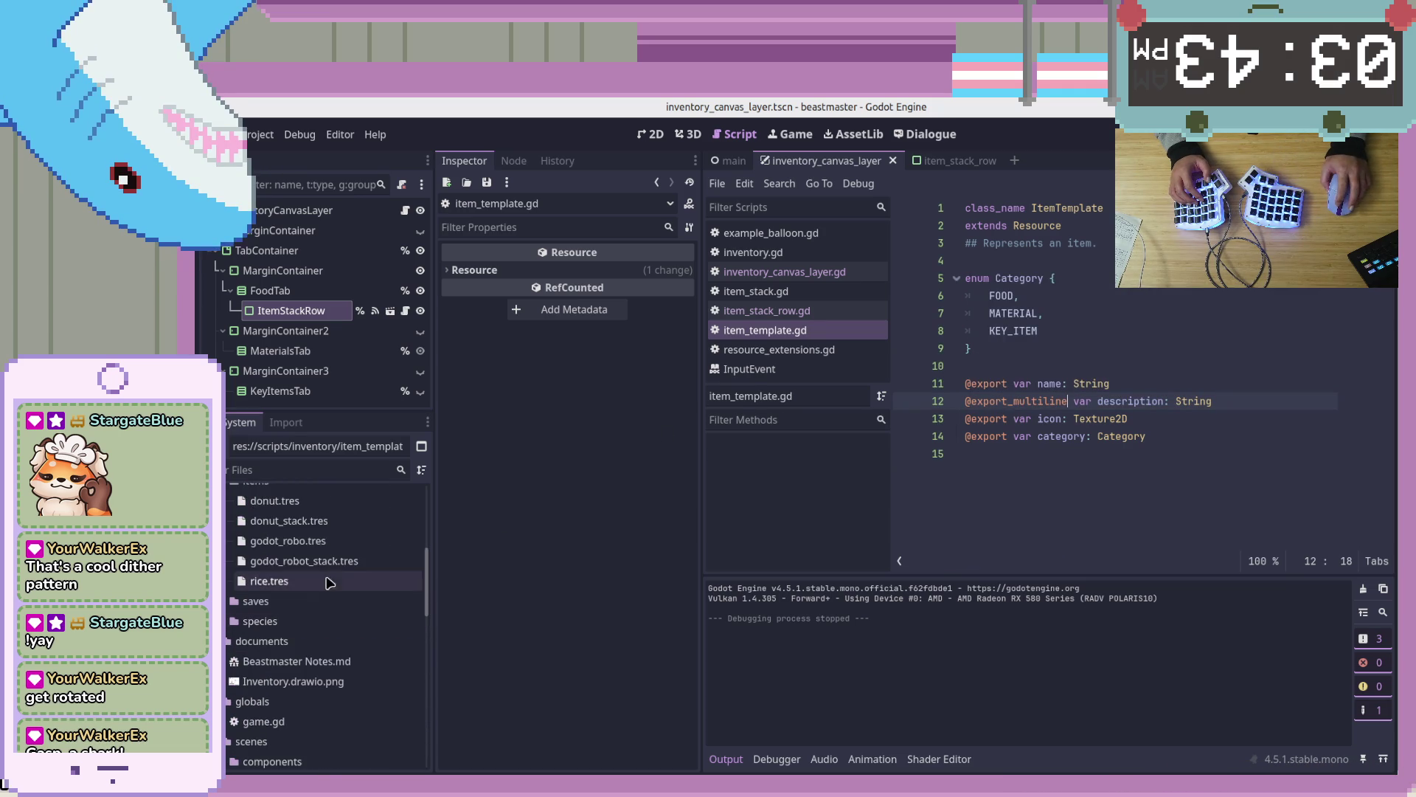
{"action": "left_click", "coordinate": [330, 503]}
{"action": "left_click", "coordinate": [556, 343]}
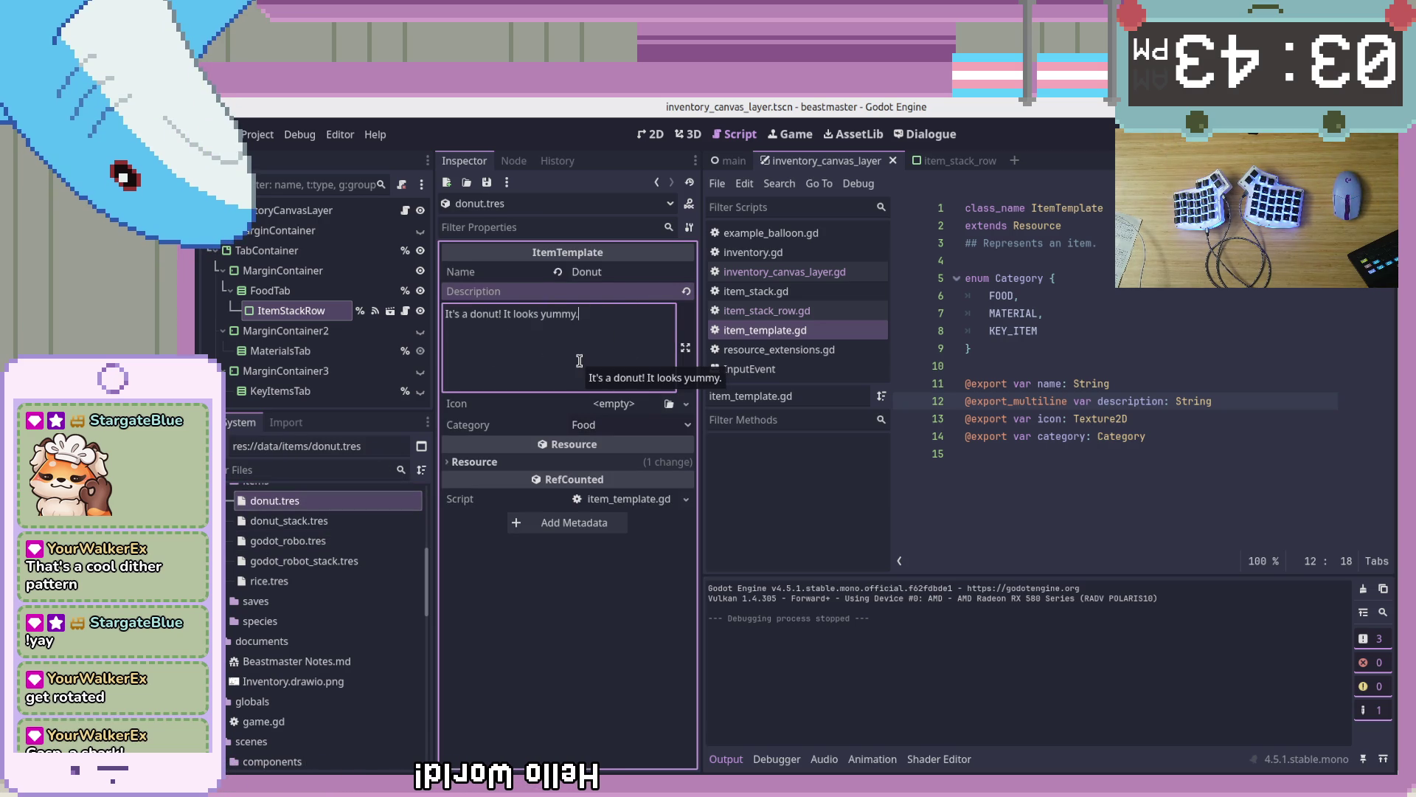
{"action": "key", "text": "Down"}
{"action": "key", "text": "Down"}
{"action": "key", "text": "Down"}
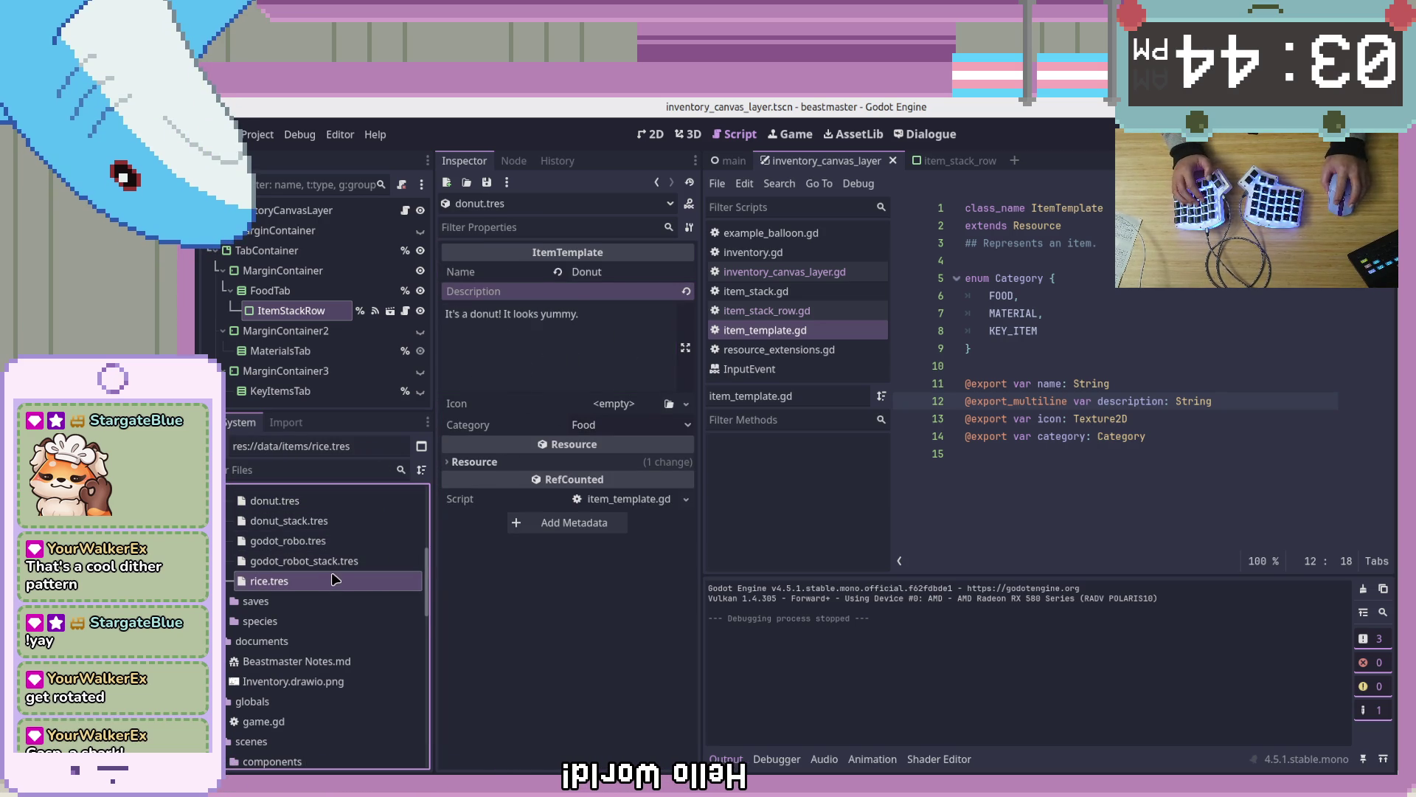
{"action": "left_click", "coordinate": [334, 579]}
Name the item Rice and describe it as a staple of kitchens all over the world
{"action": "left_click", "coordinate": [597, 270]}
{"action": "type", "text": "Re"}
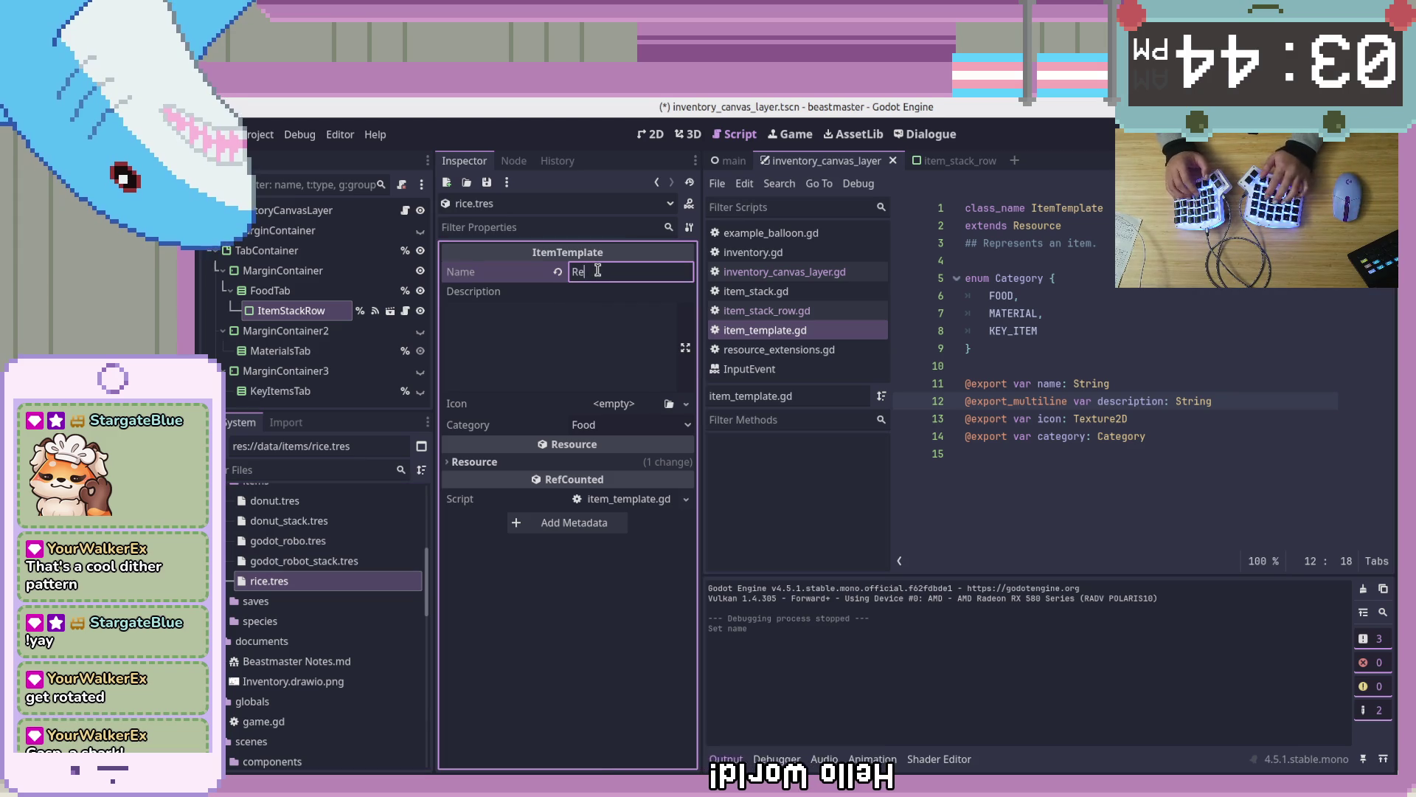
{"action": "key", "text": "Tab"}
{"action": "type", "text": "It's a bowl of rice. A"}
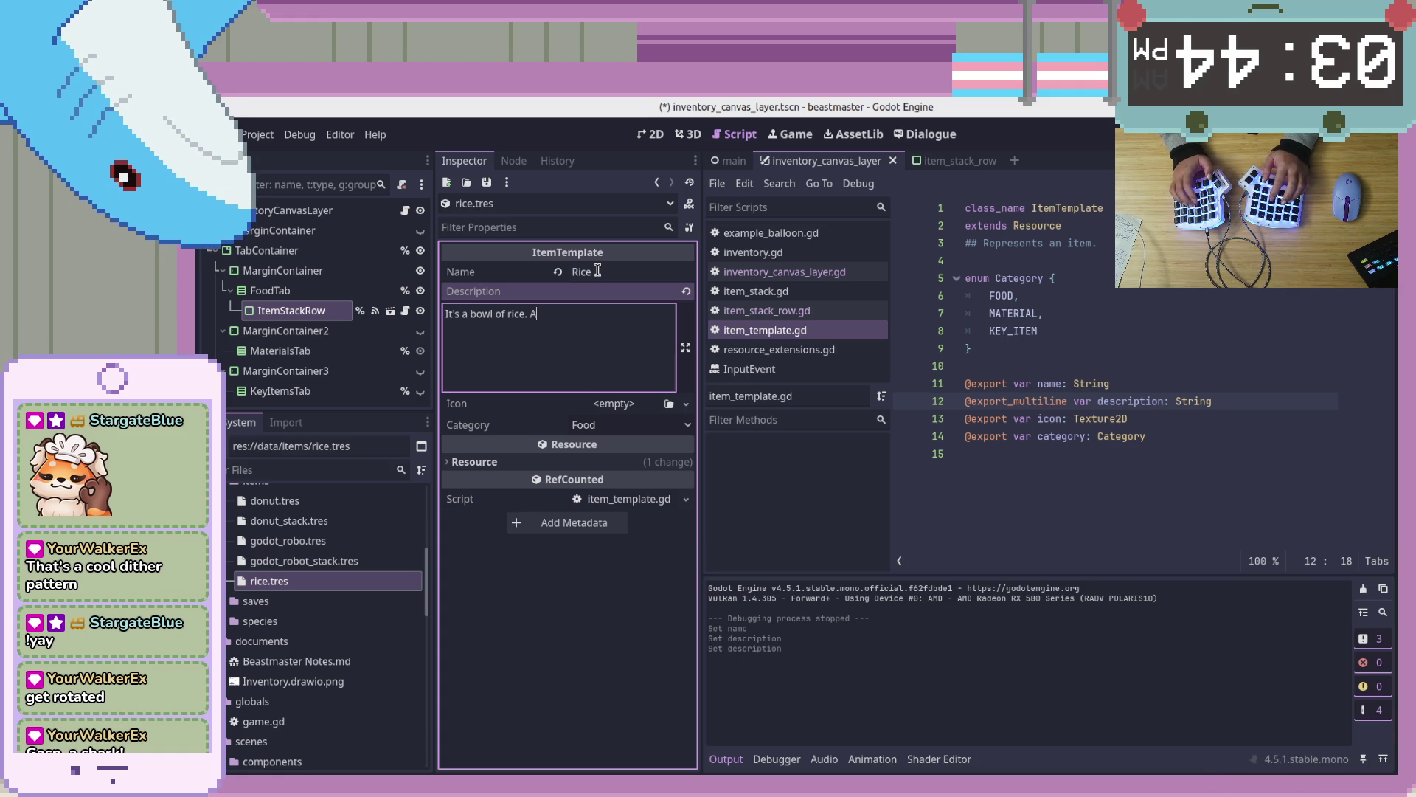
{"action": "type", "text": "staple of m"}
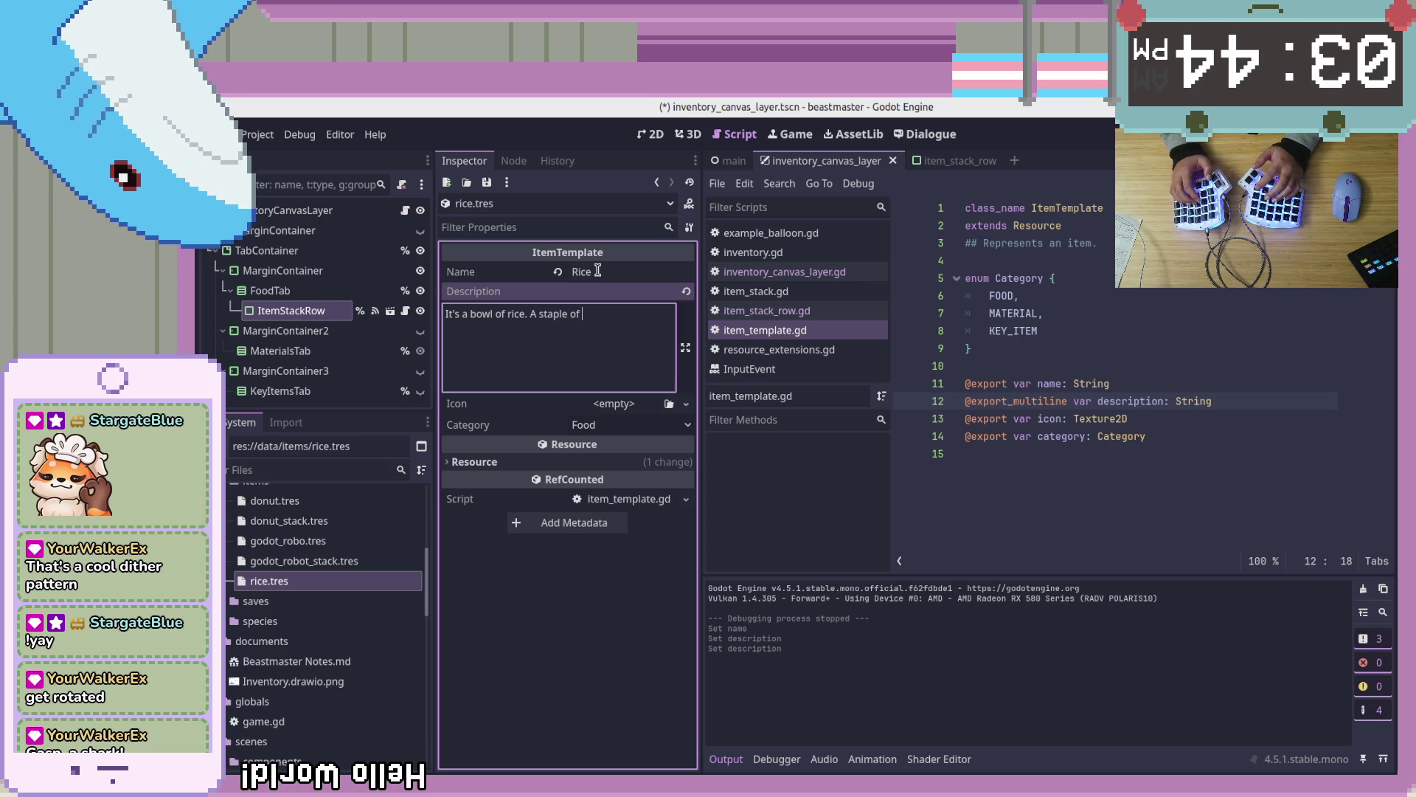
{"action": "type", "text": "any kit"}
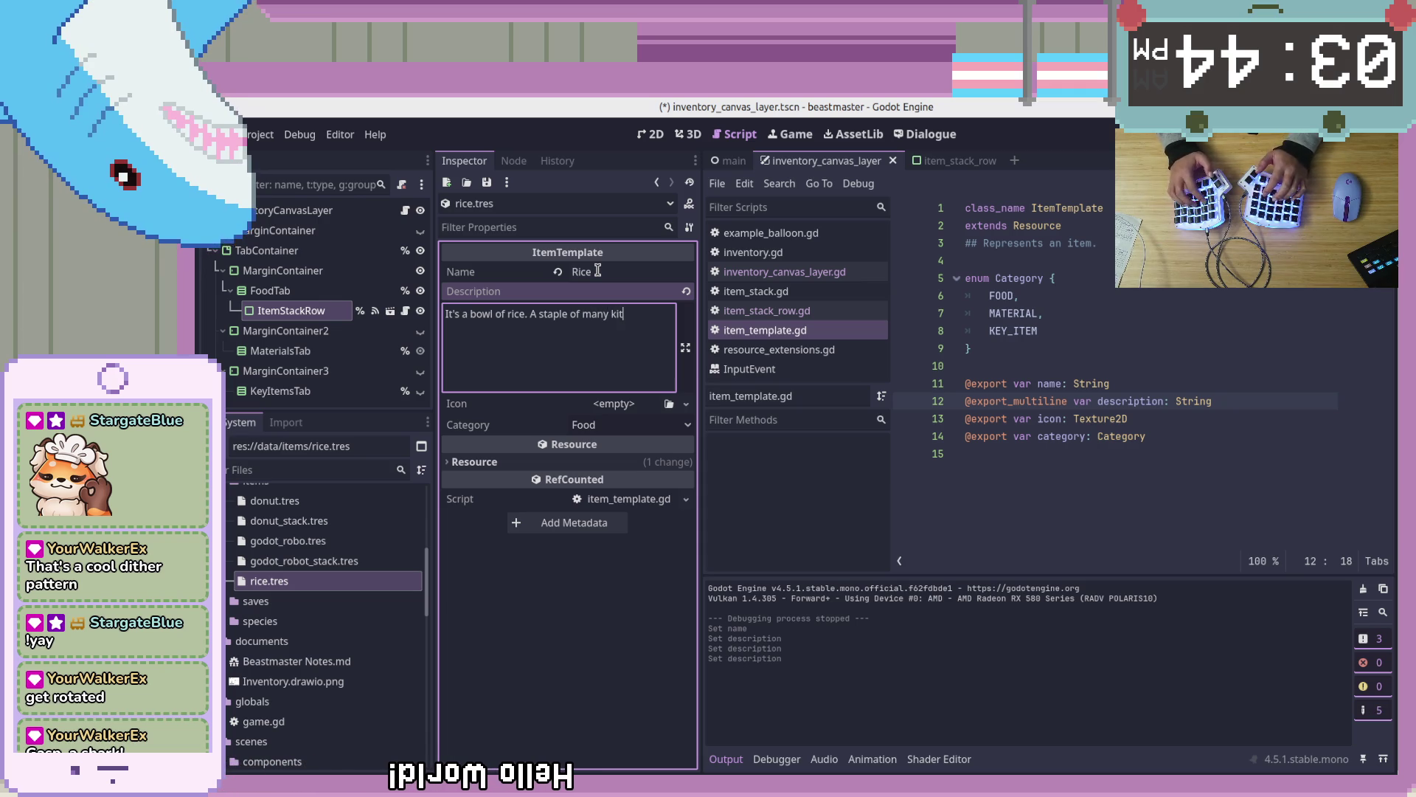
{"action": "type", "text": "chens all over"}
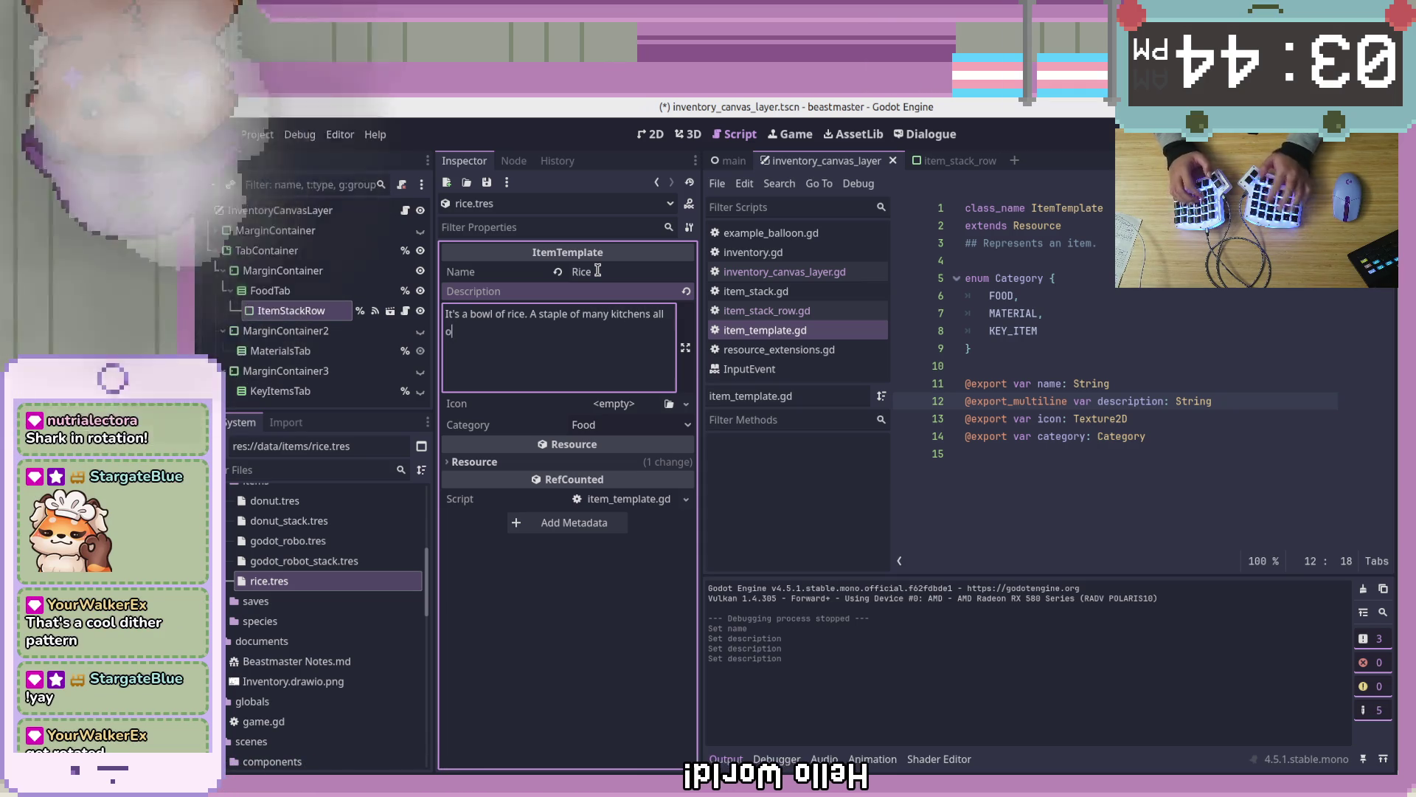
{"action": "type", "text": " the world."}
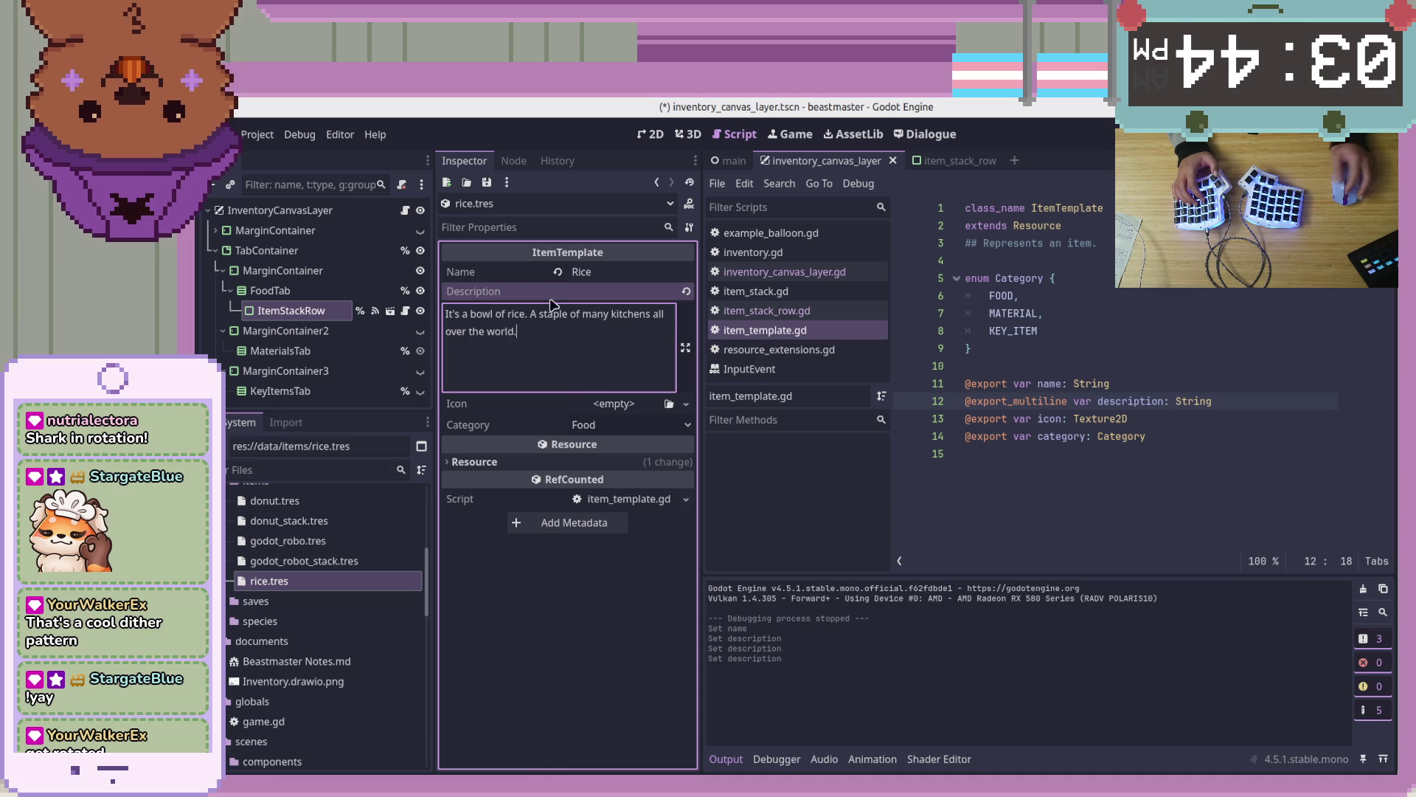
Quick Load rice.png as the icon and keep the category as Food
{"action": "left_click", "coordinate": [613, 403]}
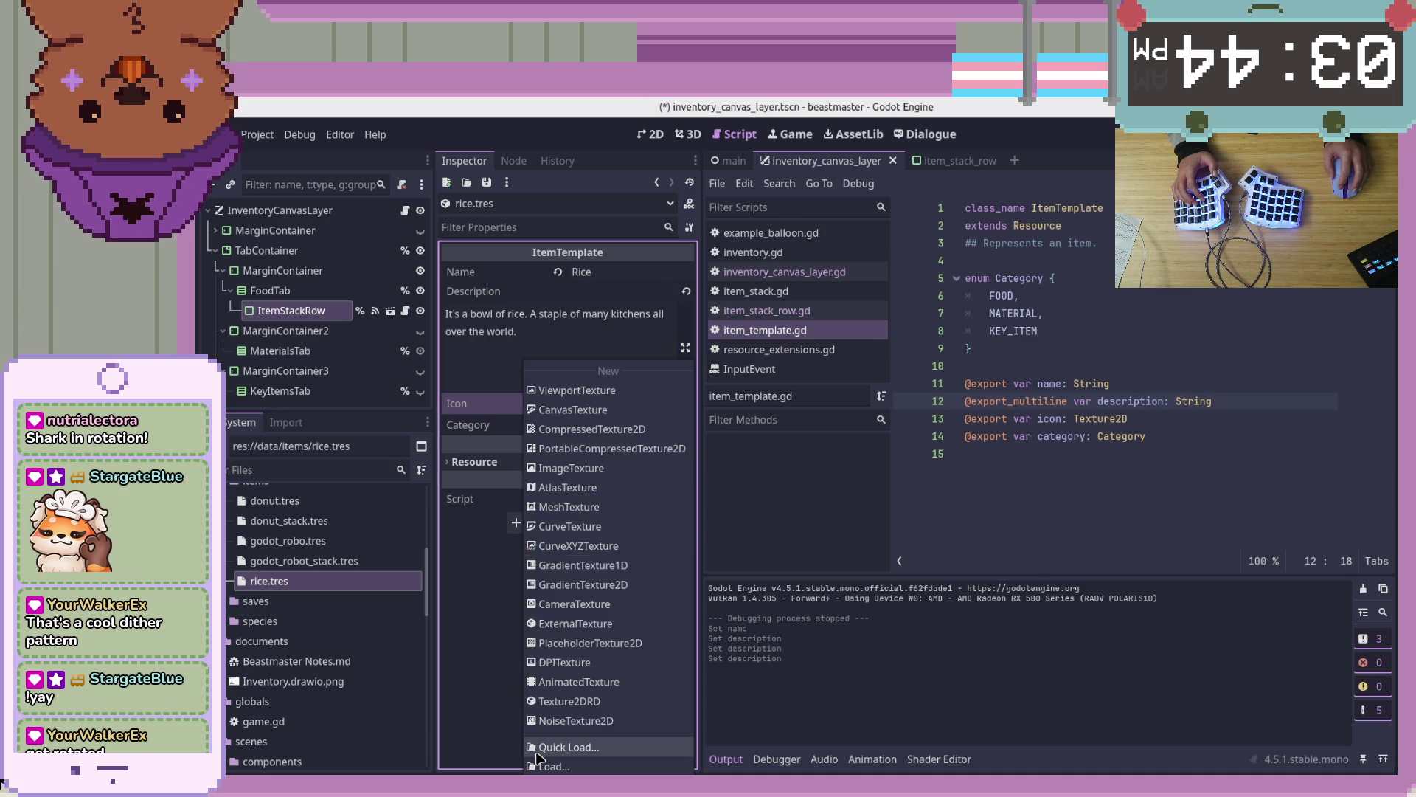
{"action": "left_click", "coordinate": [538, 751]}
{"action": "left_click", "coordinate": [823, 310]}
{"action": "left_click", "coordinate": [824, 316]}
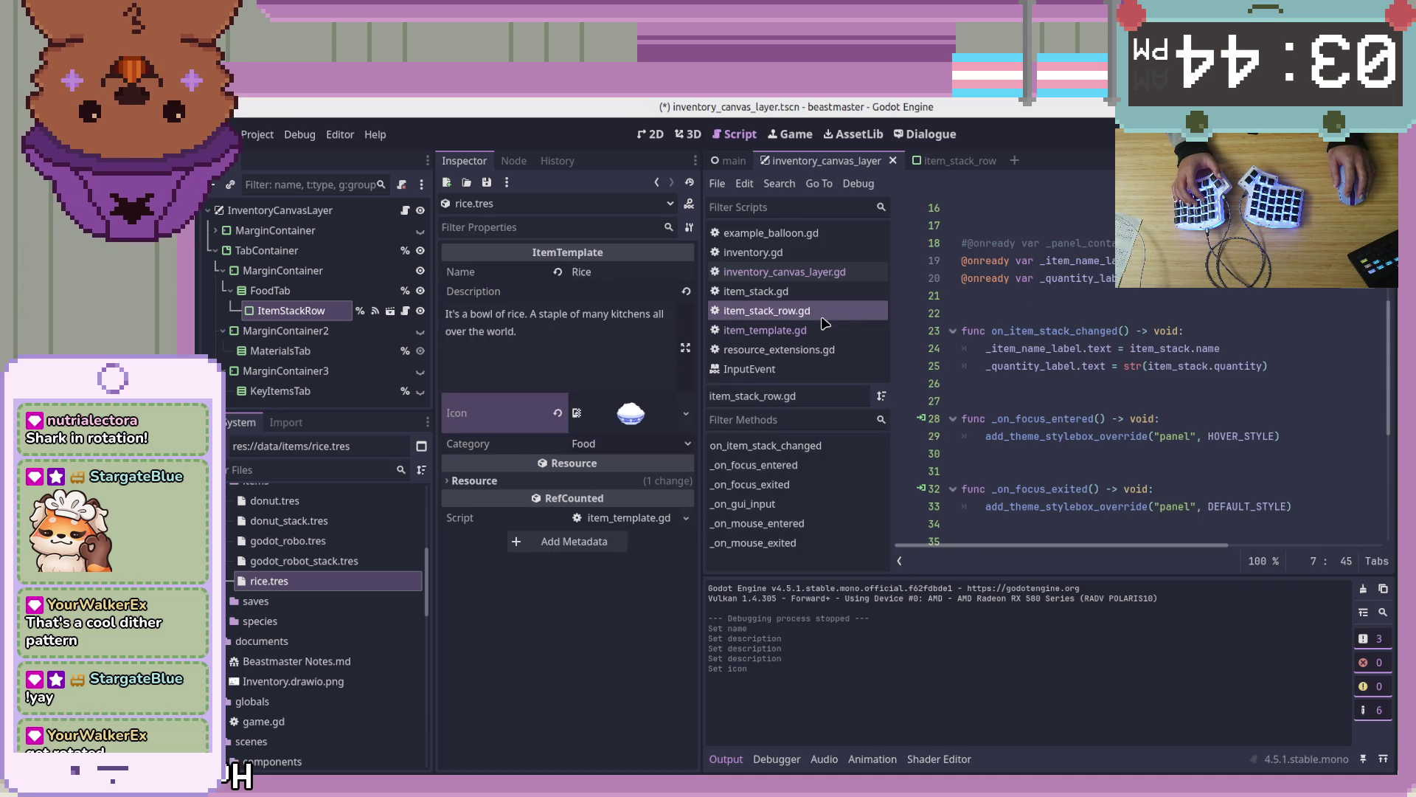
{"action": "left_click", "coordinate": [579, 442]}
{"action": "left_click", "coordinate": [590, 466]}
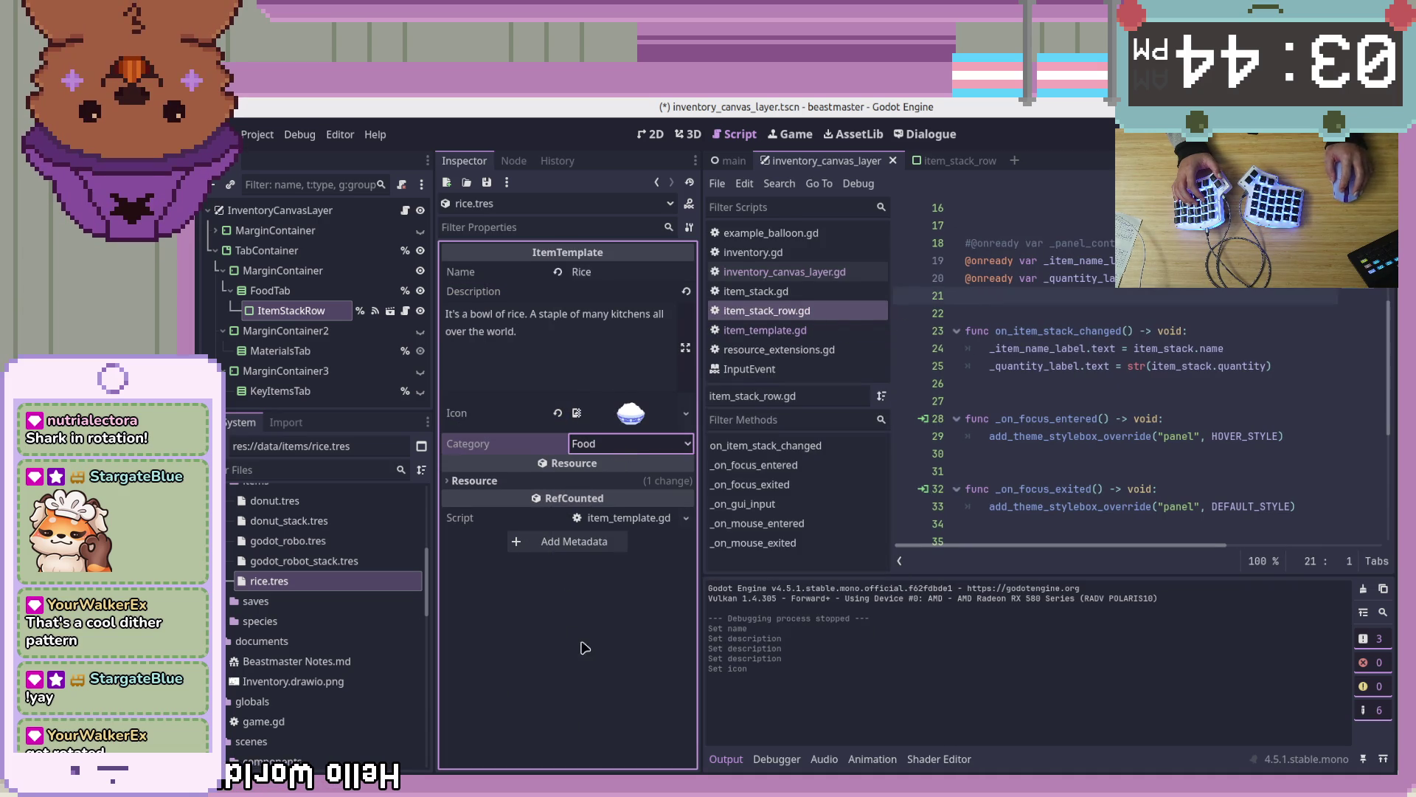
Create a resource saved as mango.tres, mistakenly of type ItemStack
{"action": "right_click", "coordinate": [286, 590]}
{"action": "mouse_move", "coordinate": [472, 532]}
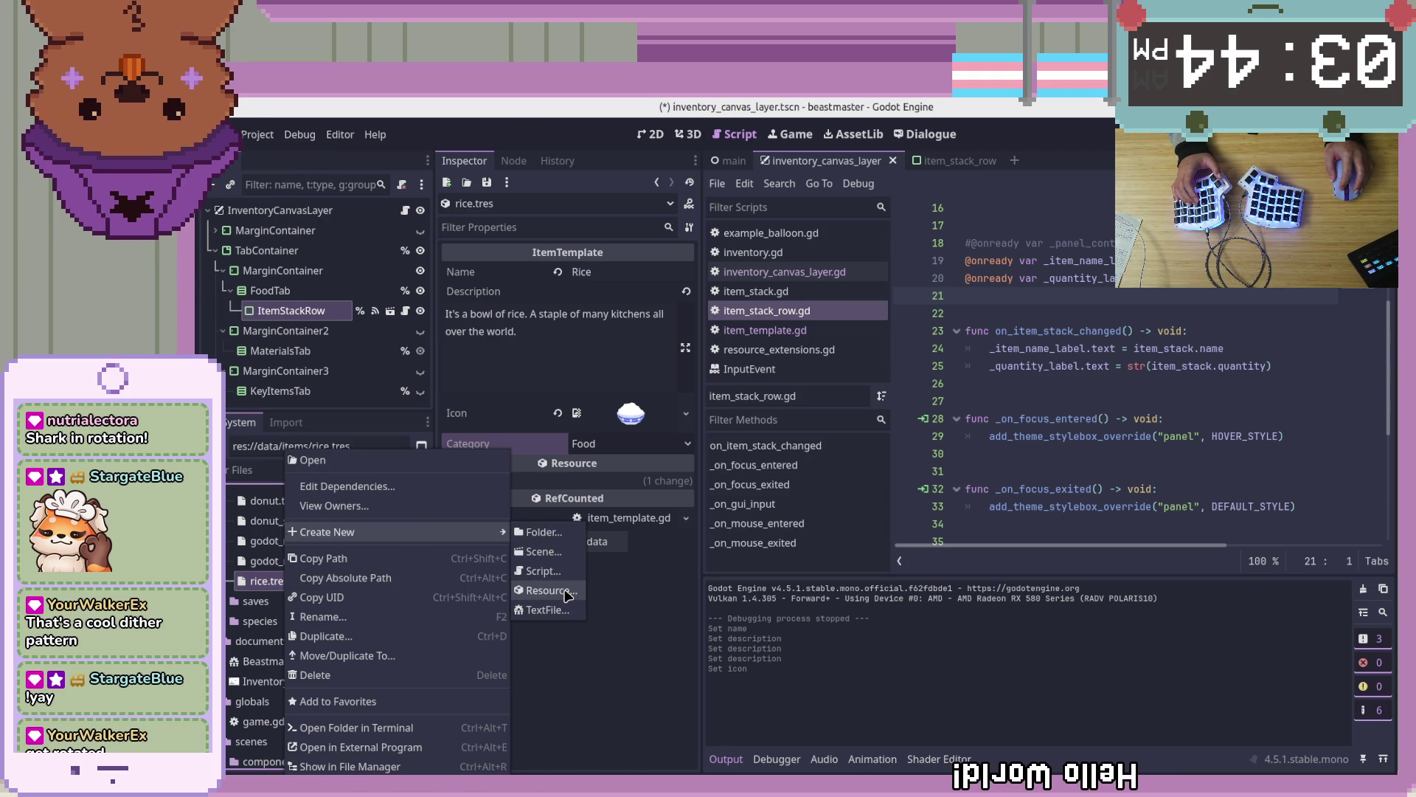
{"action": "left_click", "coordinate": [568, 593]}
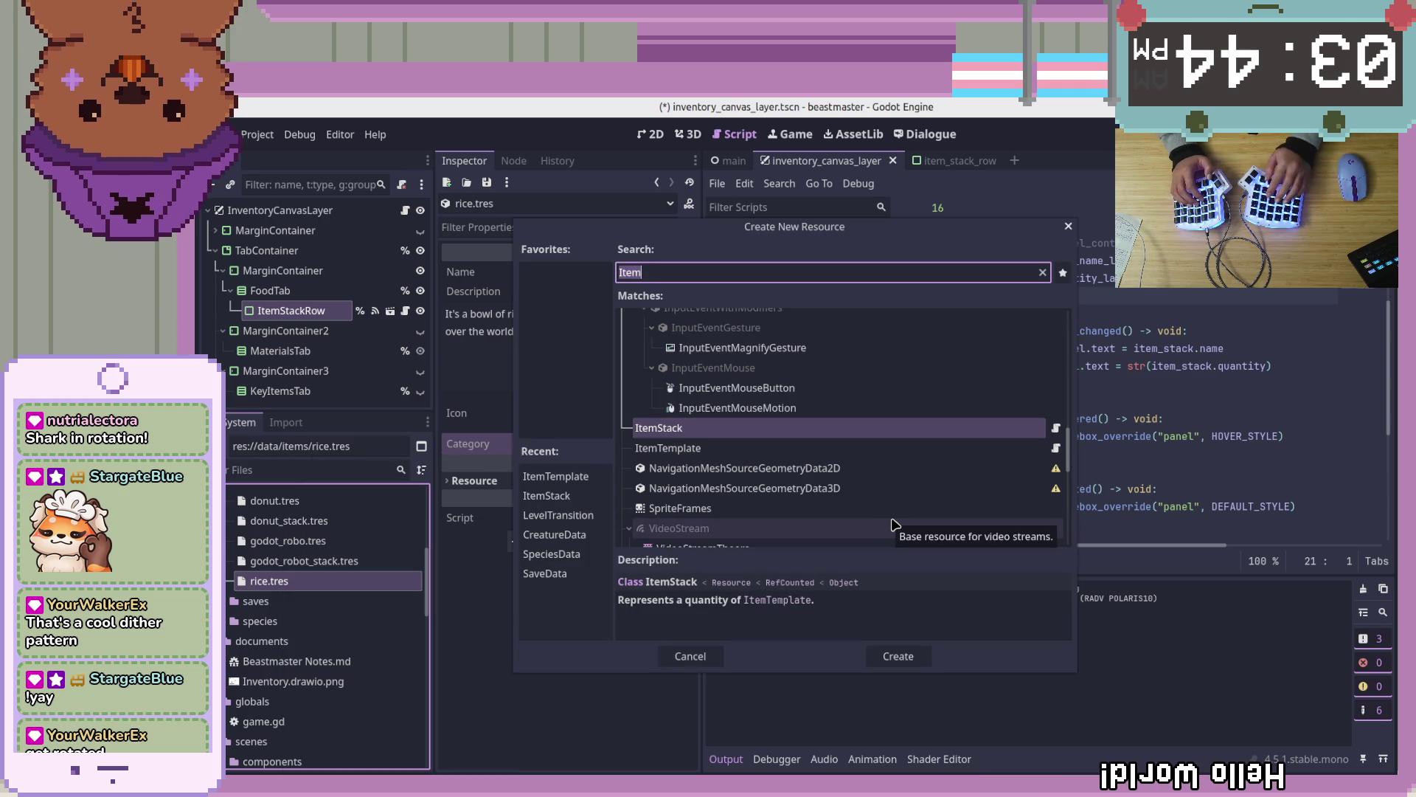
{"action": "double_click", "coordinate": [956, 448]}
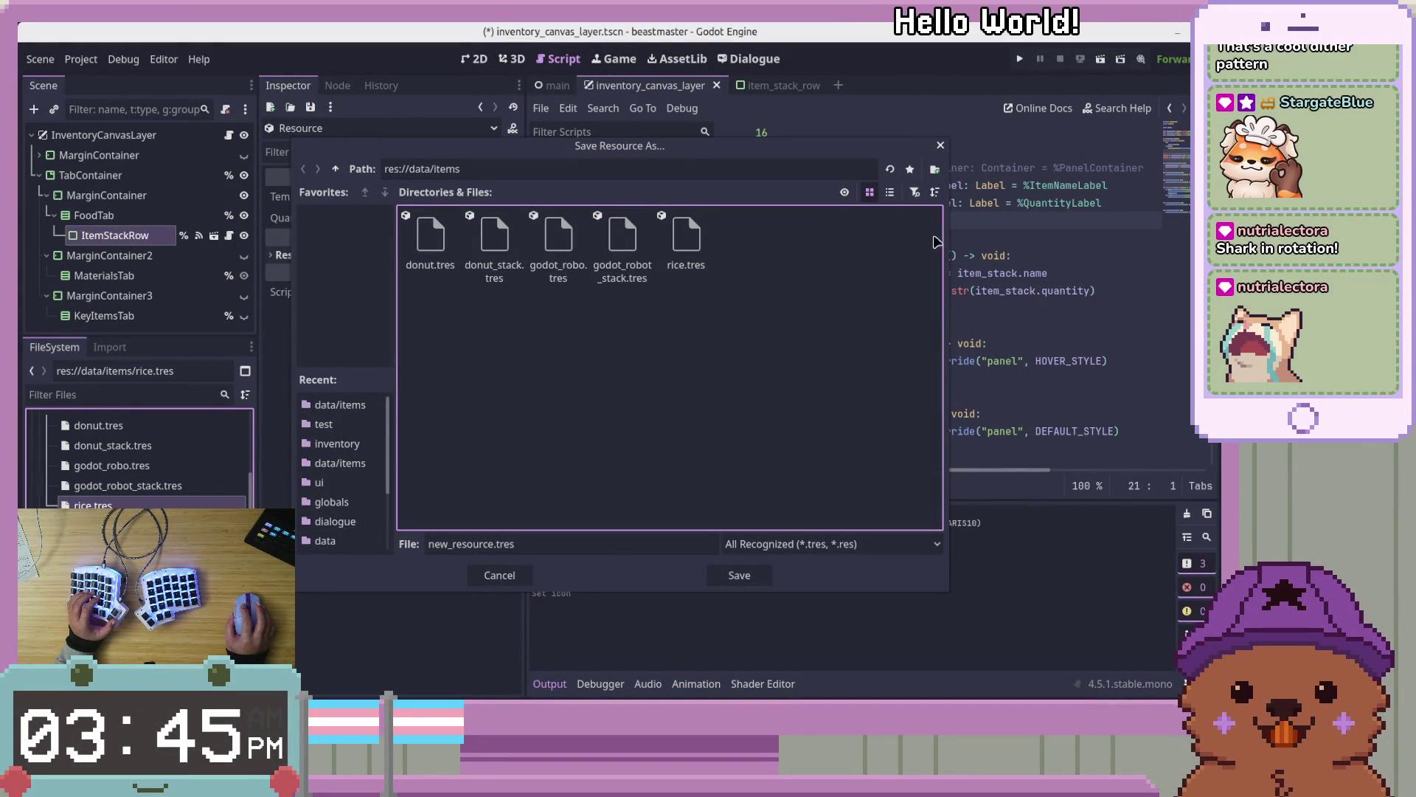
{"action": "left_click", "coordinate": [493, 544]}
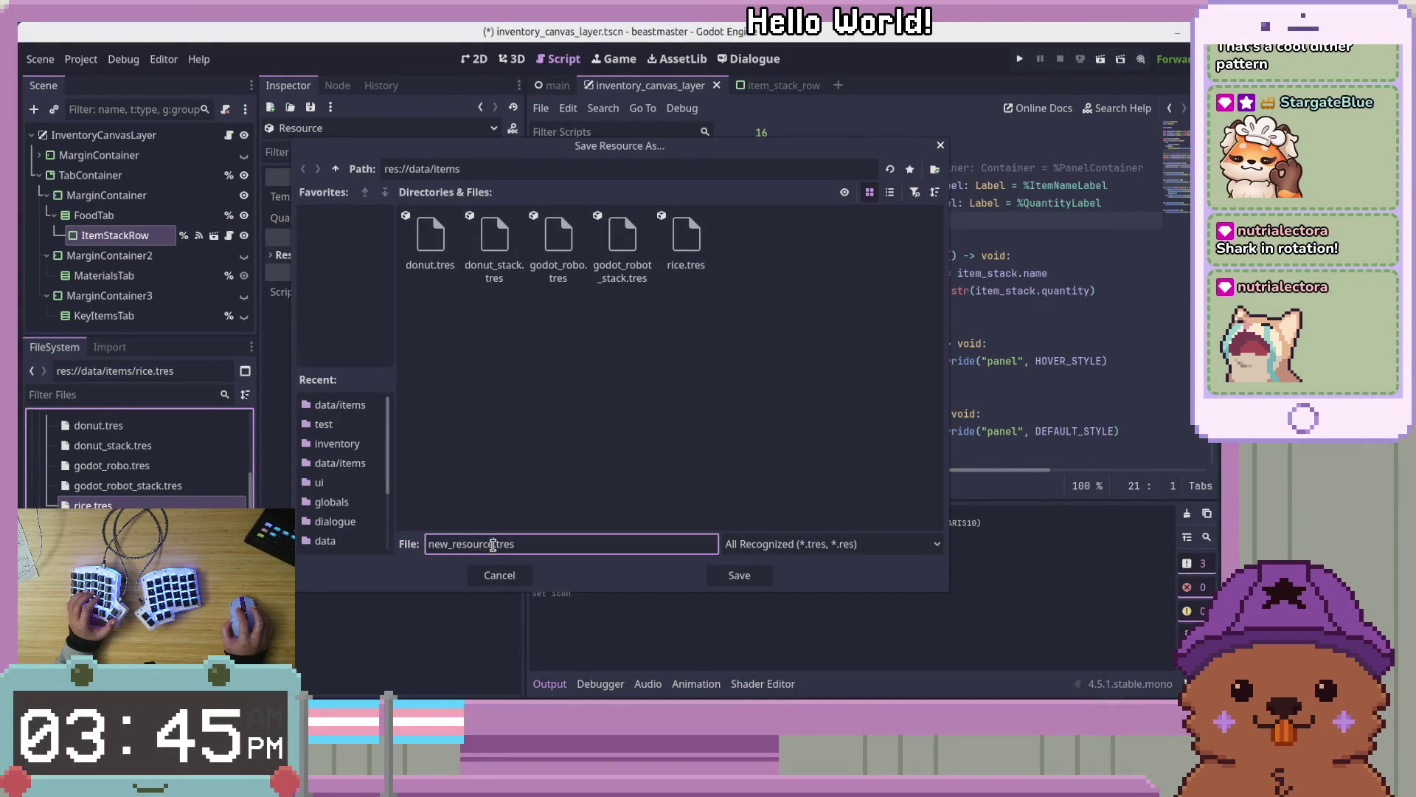
{"action": "type", "text": "man"}
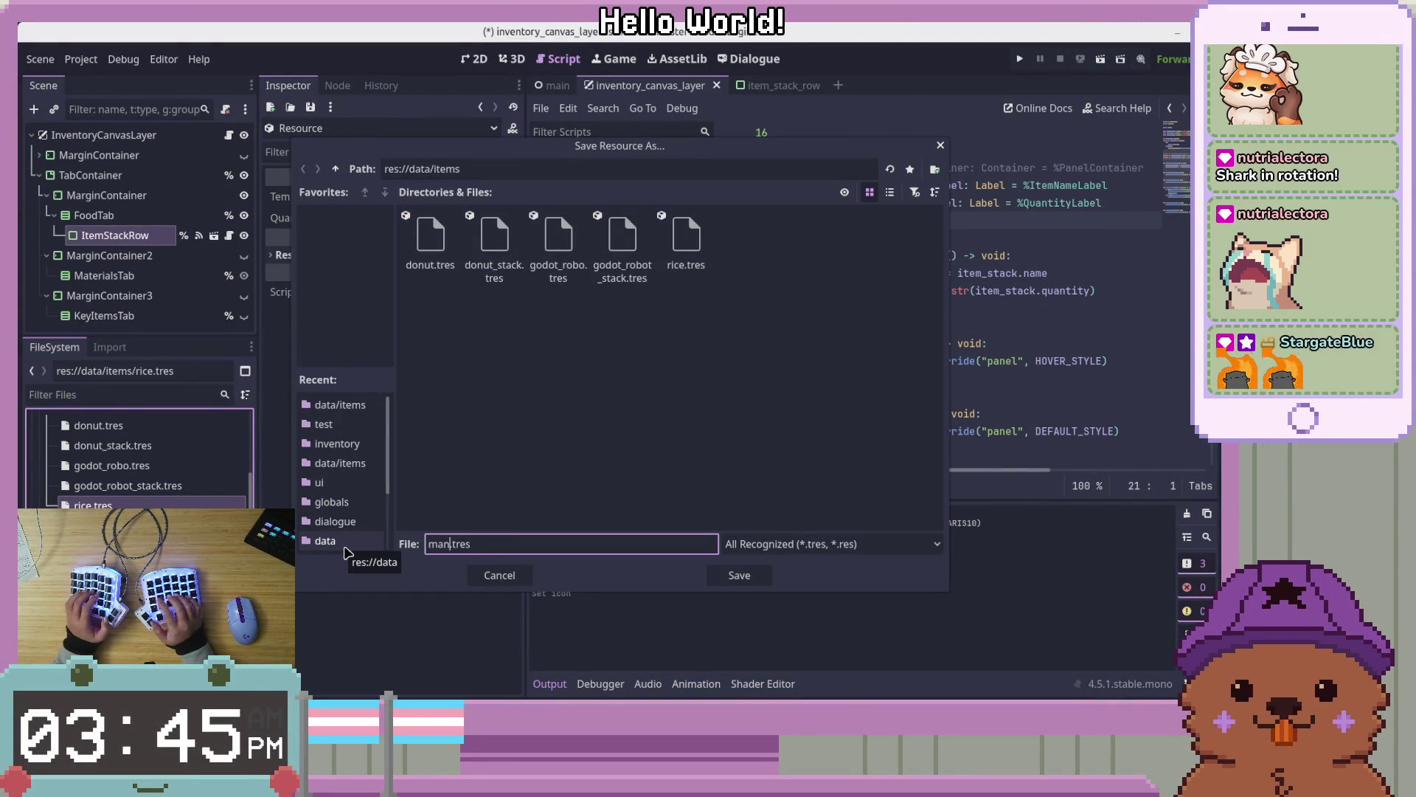
{"action": "type", "text": "go"}
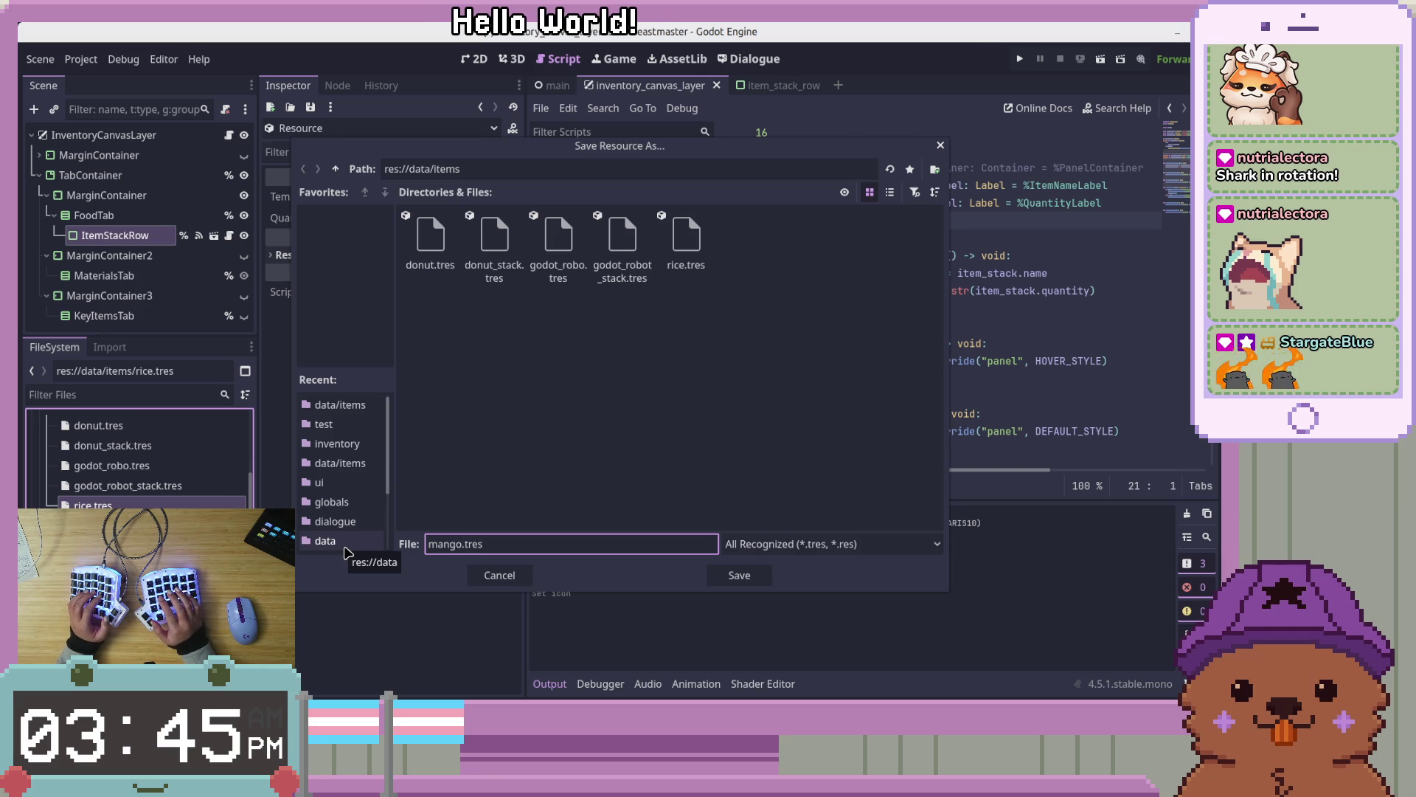
{"action": "key", "text": "Return"}
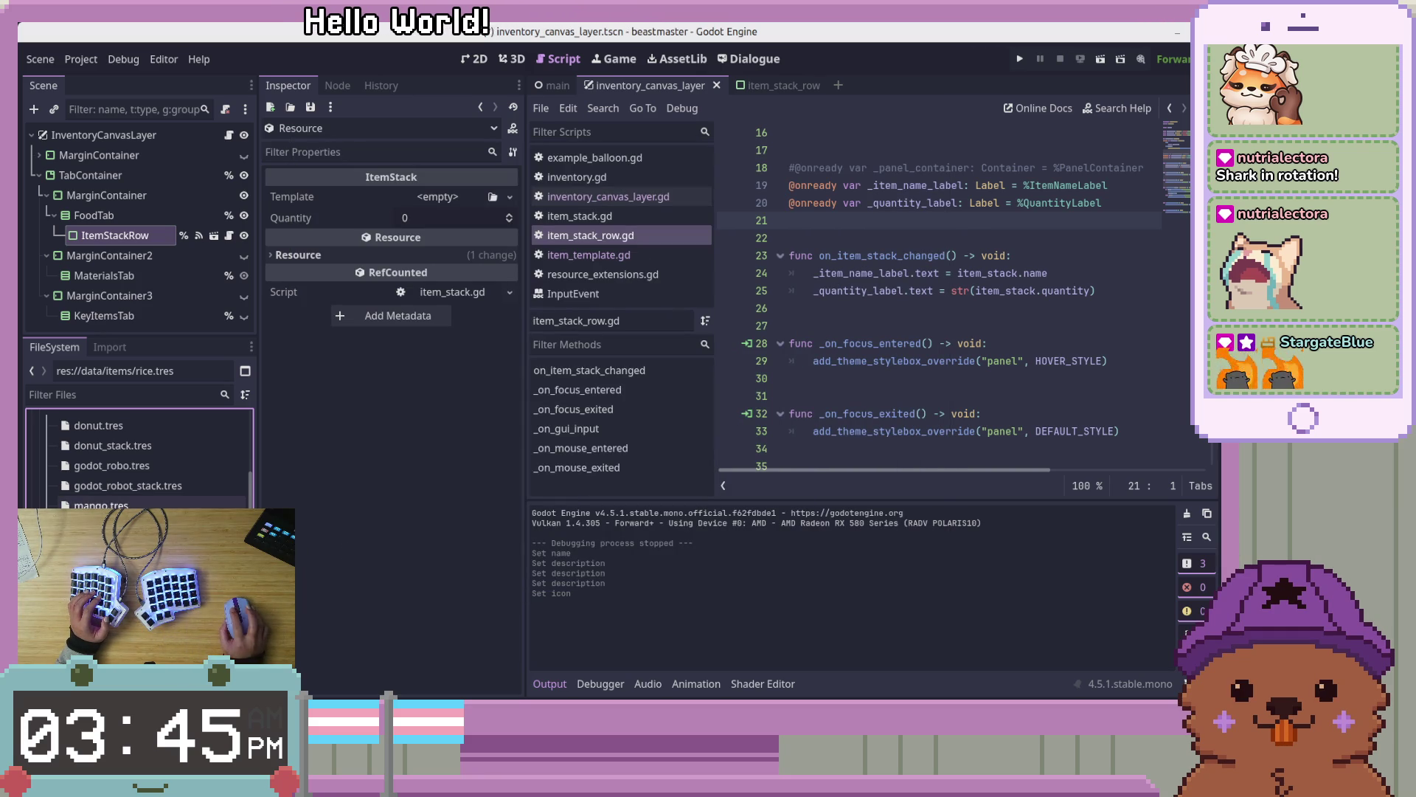
Give the stack a new ItemTemplate, then delete the mistaken mango.tres
{"action": "left_click", "coordinate": [437, 196]}
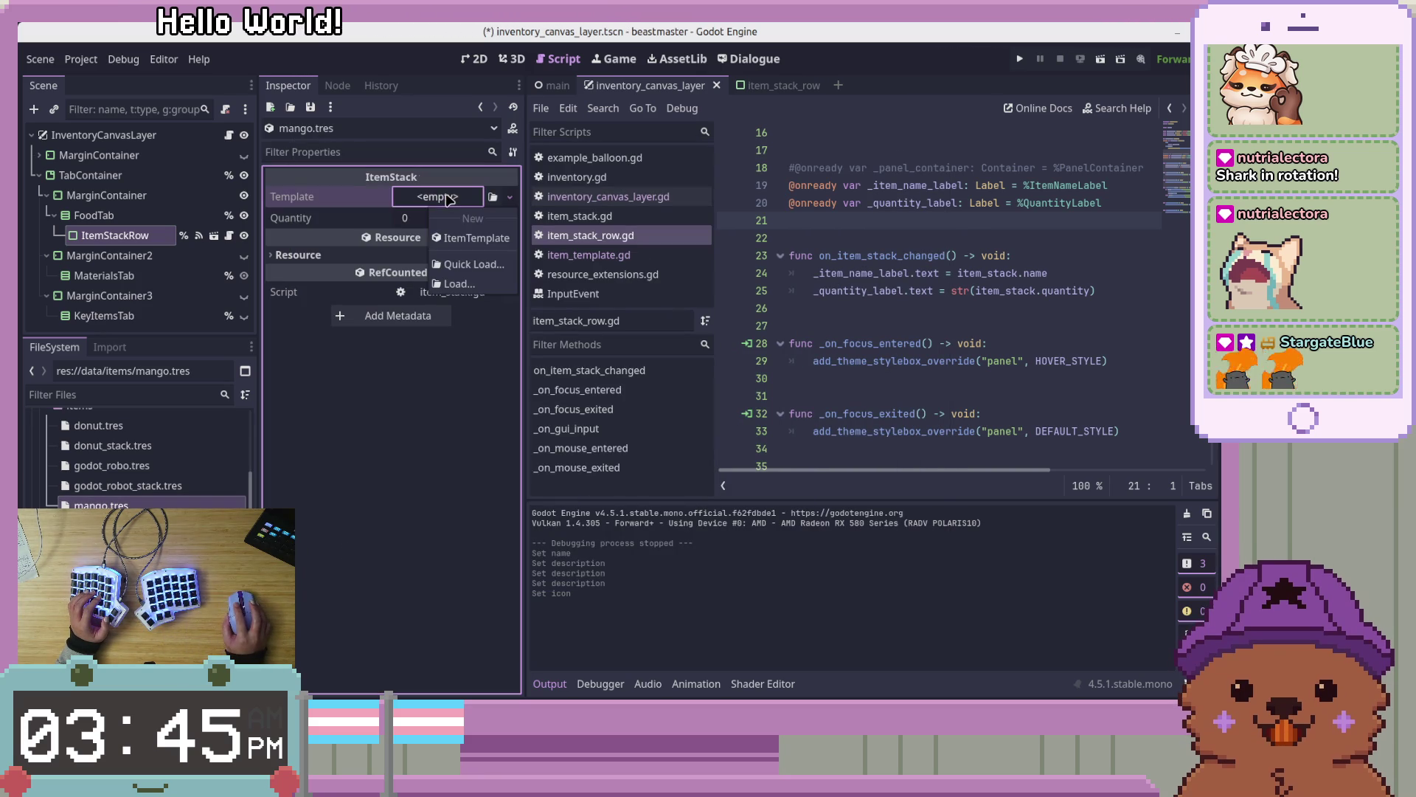
{"action": "left_click", "coordinate": [480, 244]}
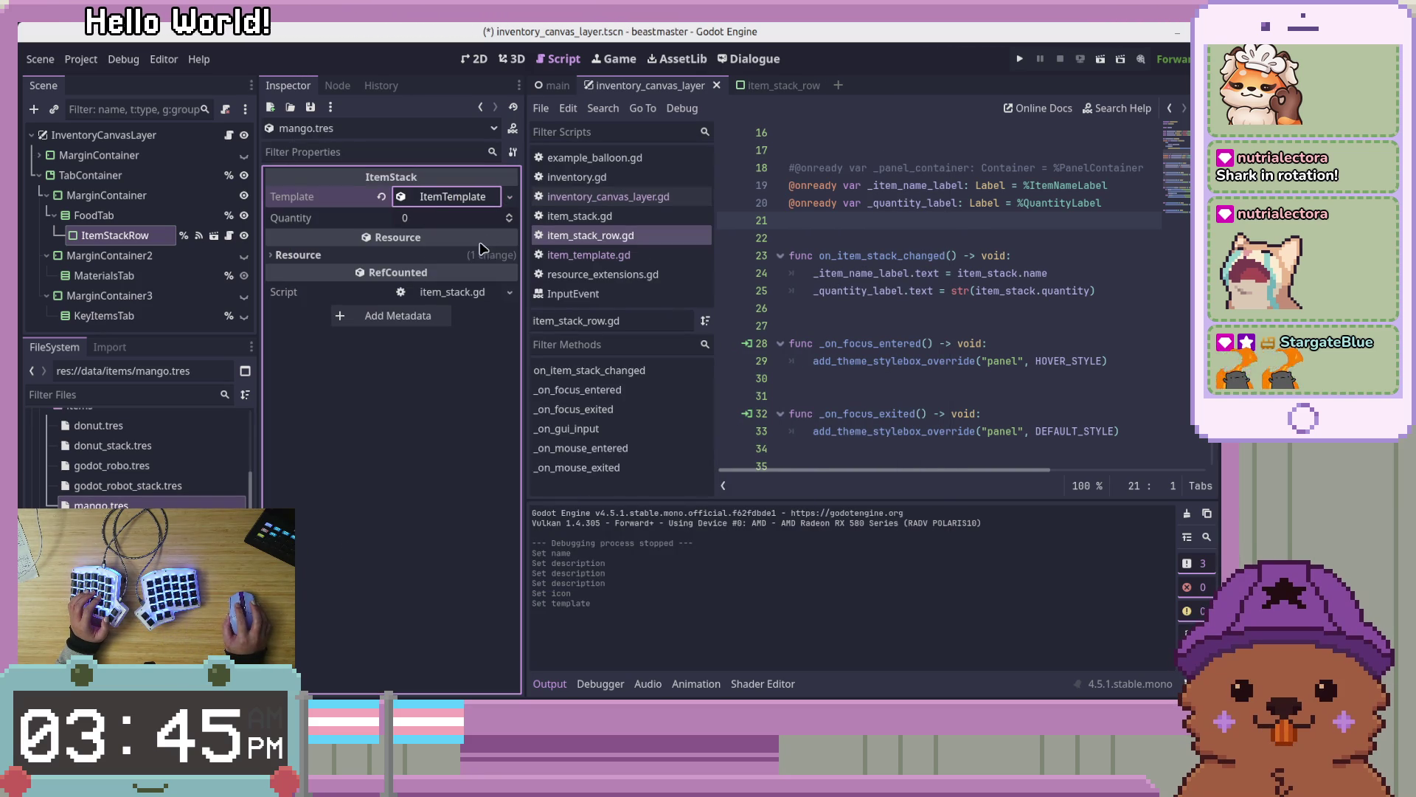
{"action": "left_click", "coordinate": [440, 198]}
{"action": "right_click", "coordinate": [445, 199]}
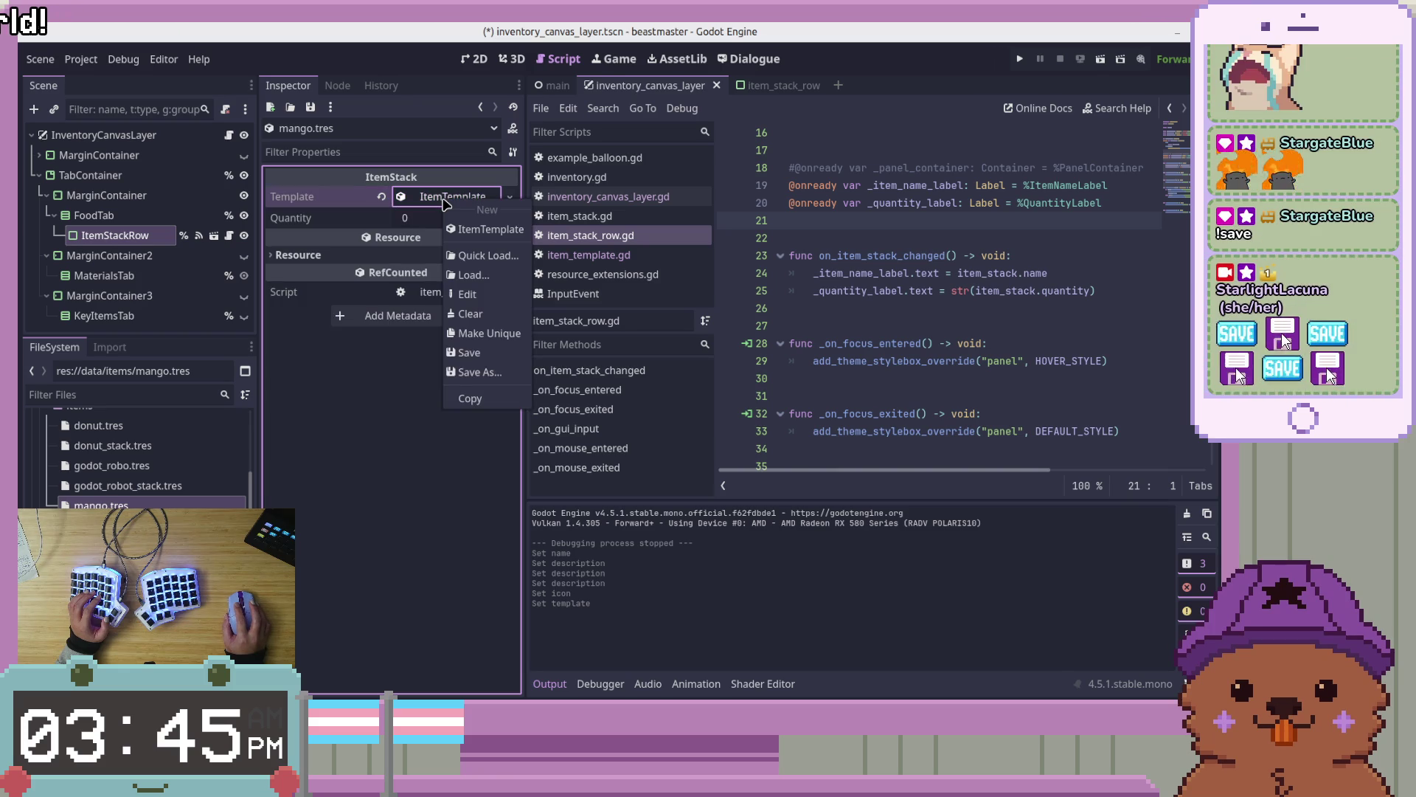
{"action": "left_click", "coordinate": [405, 436]}
{"action": "right_click", "coordinate": [155, 505]}
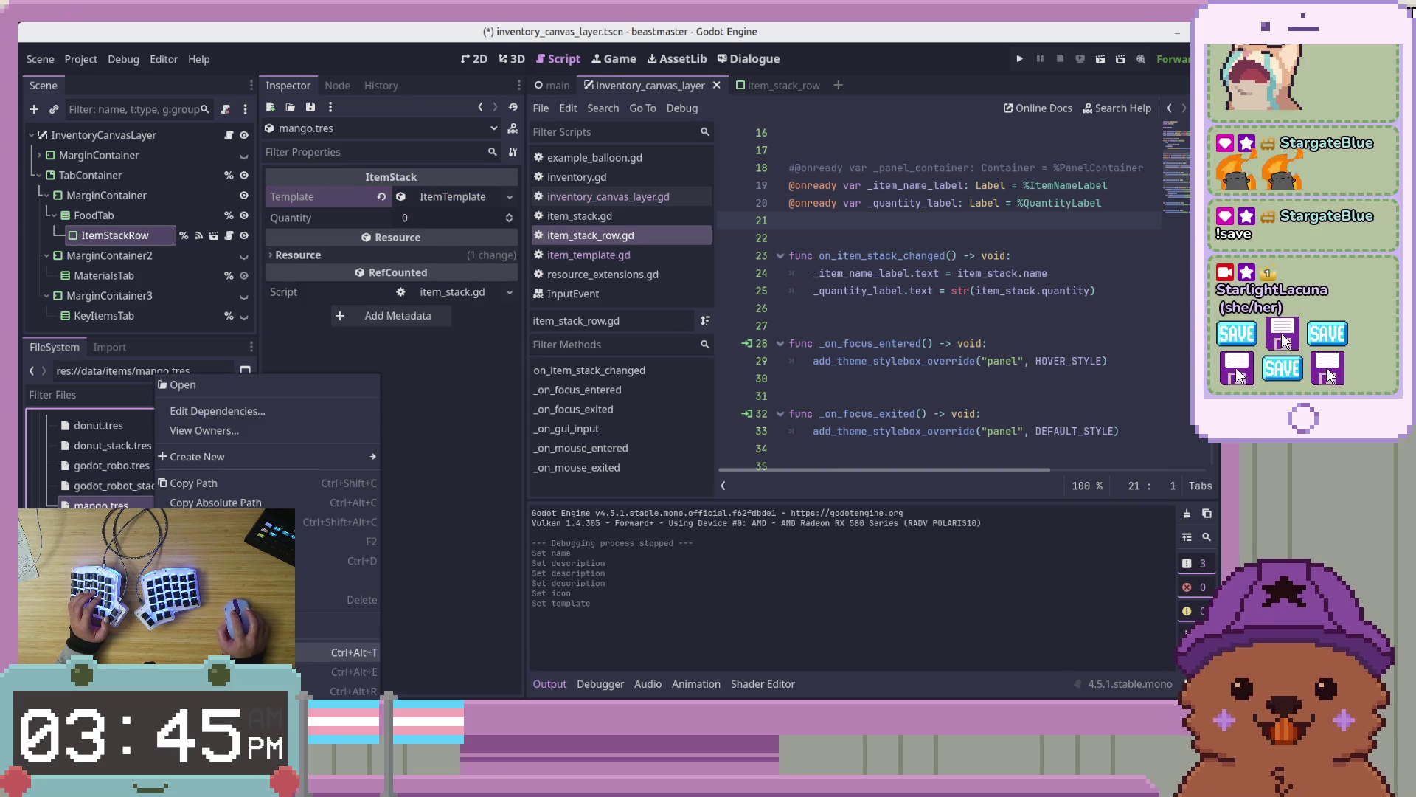
{"action": "left_click", "coordinate": [345, 599]}
{"action": "left_click", "coordinate": [709, 439]}
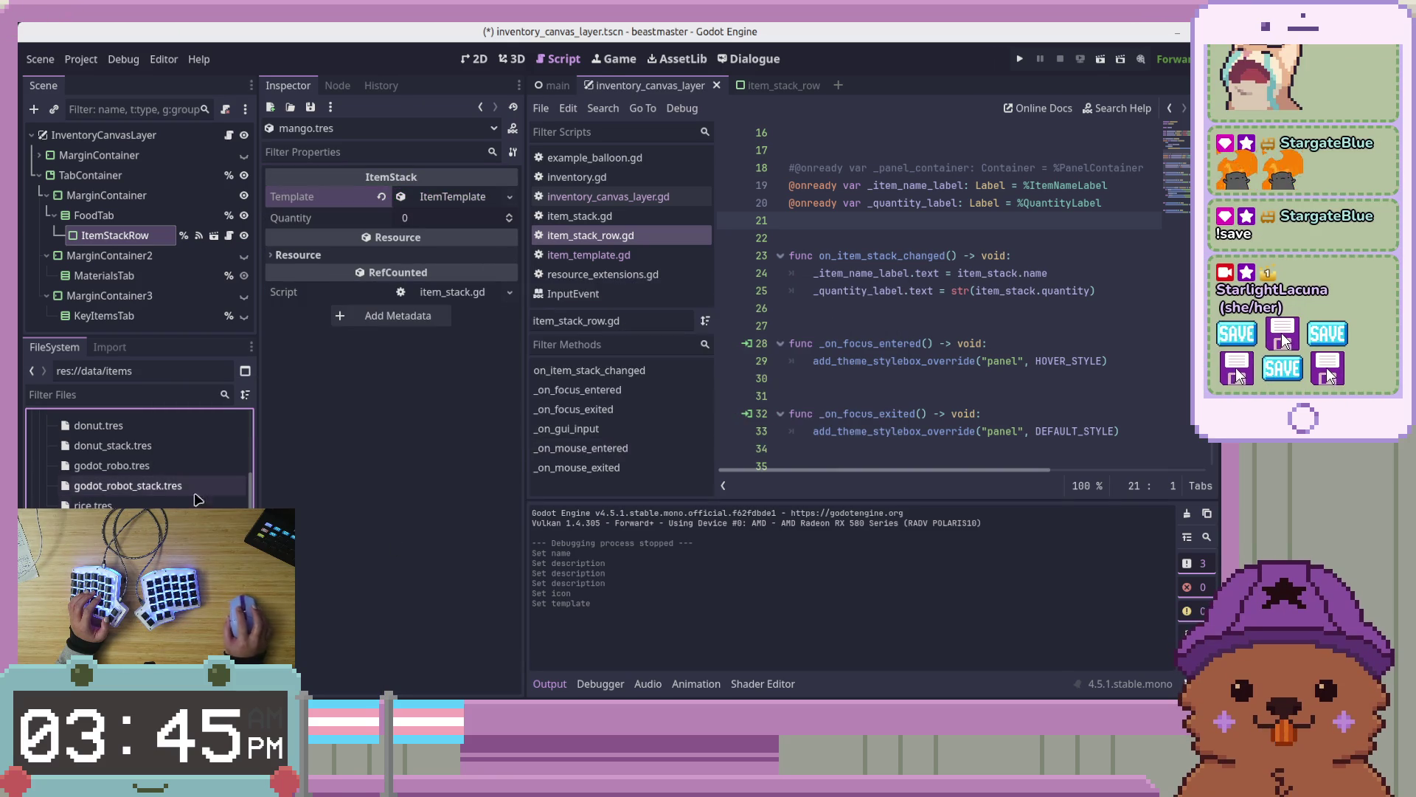
Create an ItemTemplate resource saved as mango.tres and open it for editing
{"action": "right_click", "coordinate": [155, 505]}
{"action": "mouse_move", "coordinate": [240, 467]}
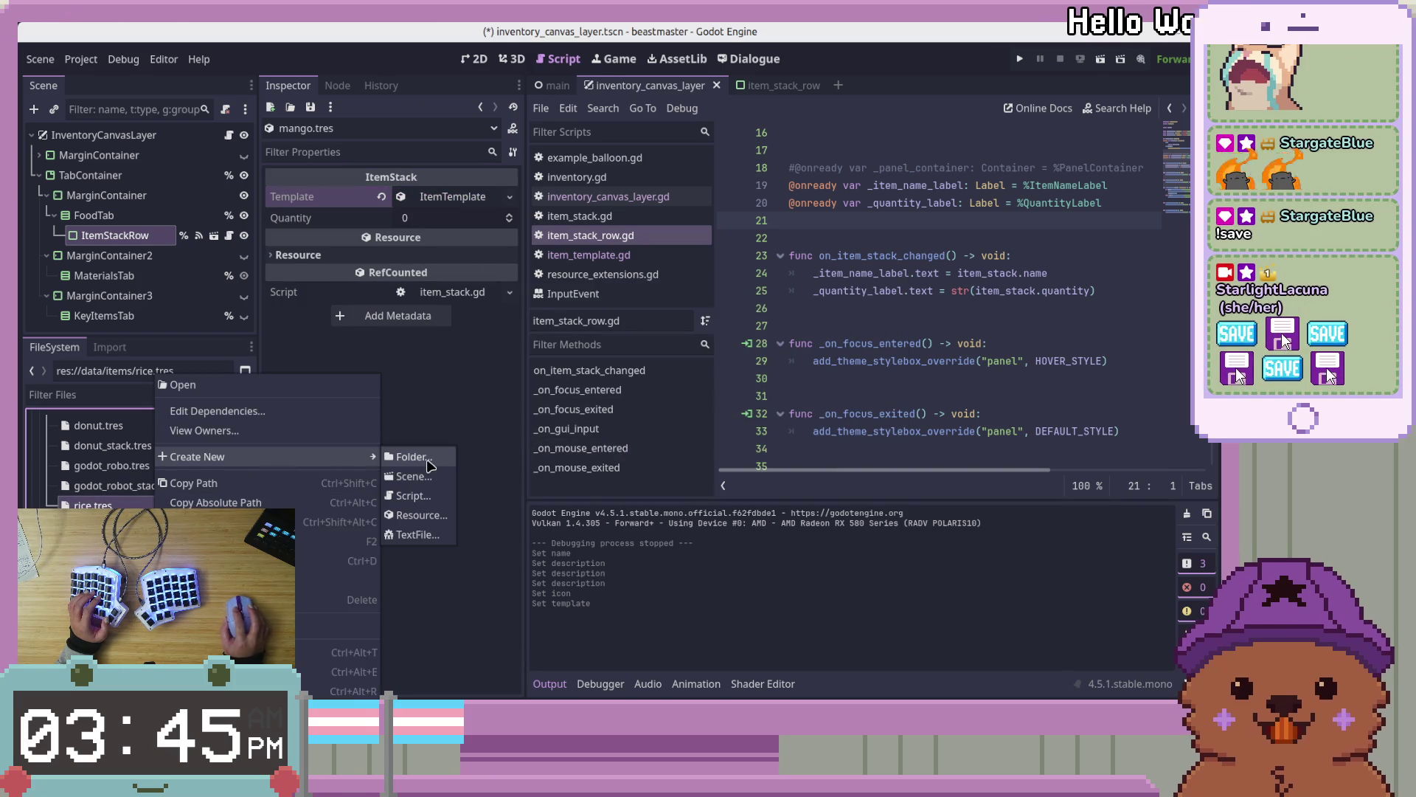
{"action": "left_click", "coordinate": [416, 516]}
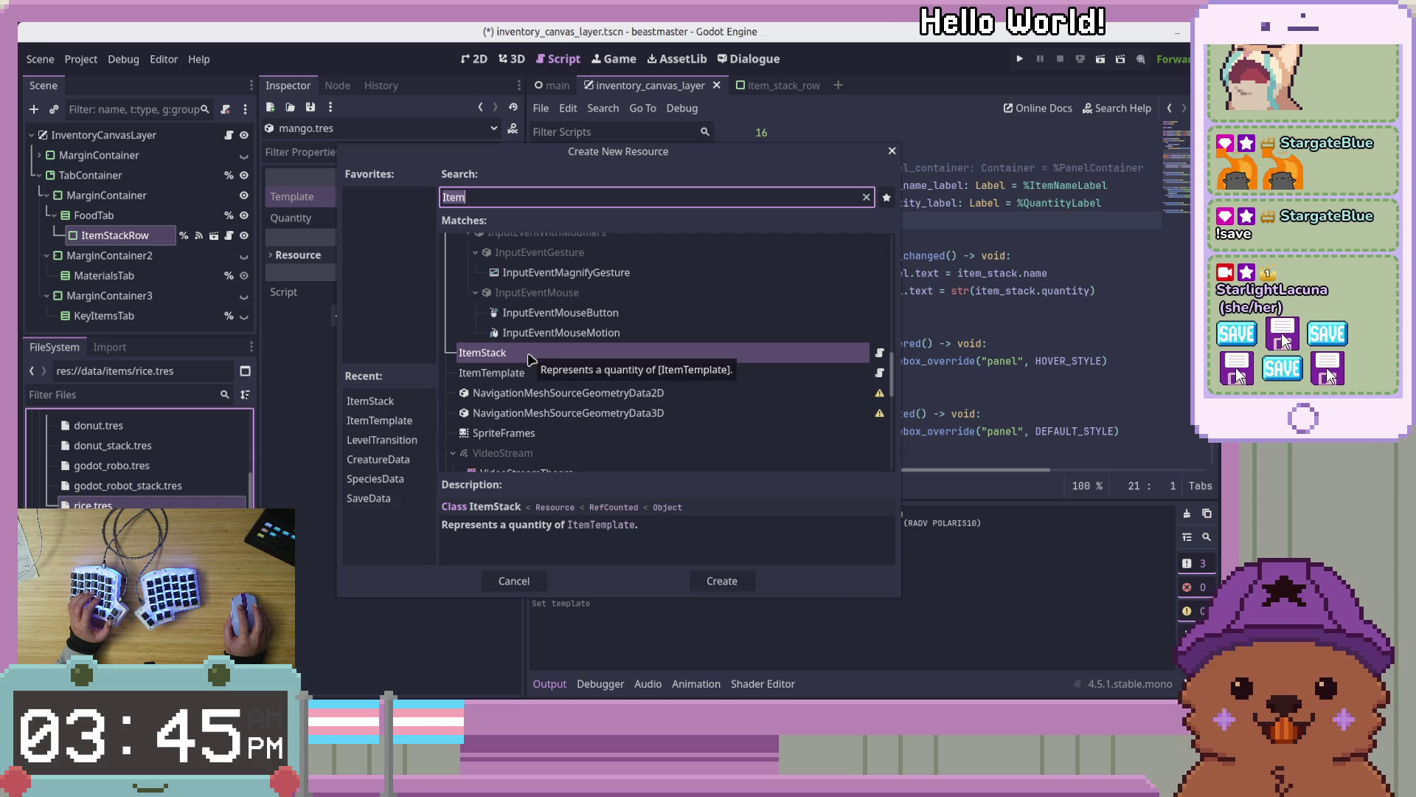
{"action": "double_click", "coordinate": [531, 359]}
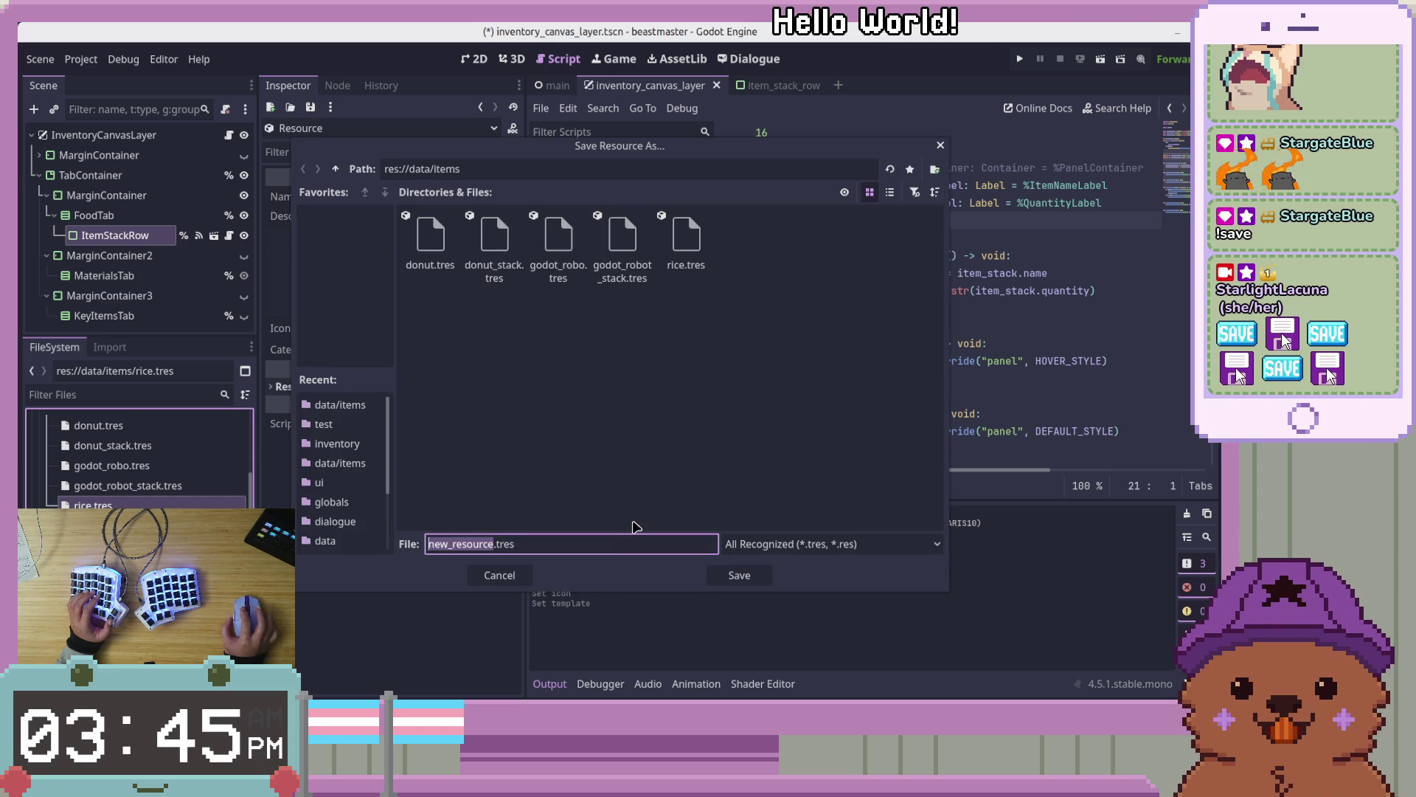
{"action": "type", "text": "mango"}
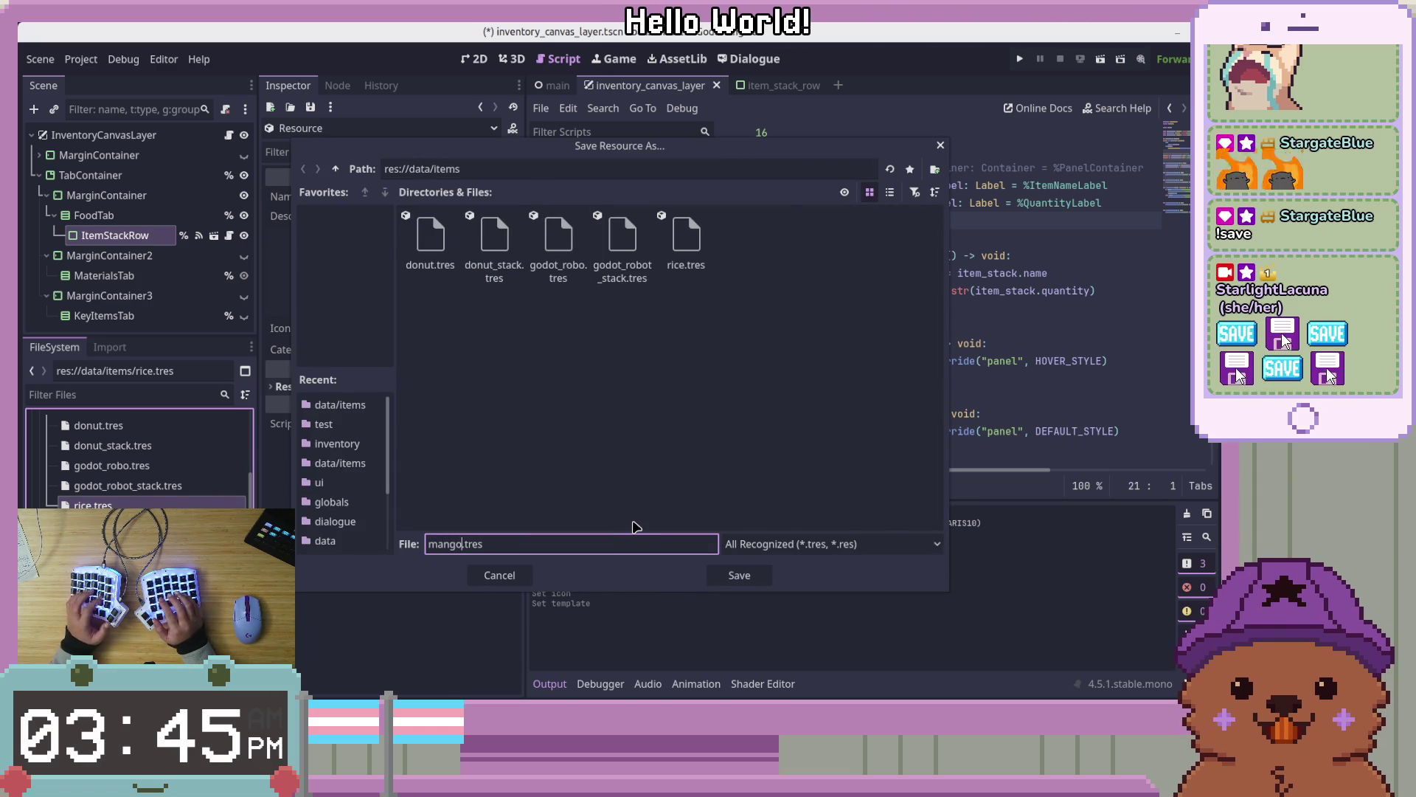
{"action": "key", "text": "Return"}
{"action": "left_click", "coordinate": [199, 504]}
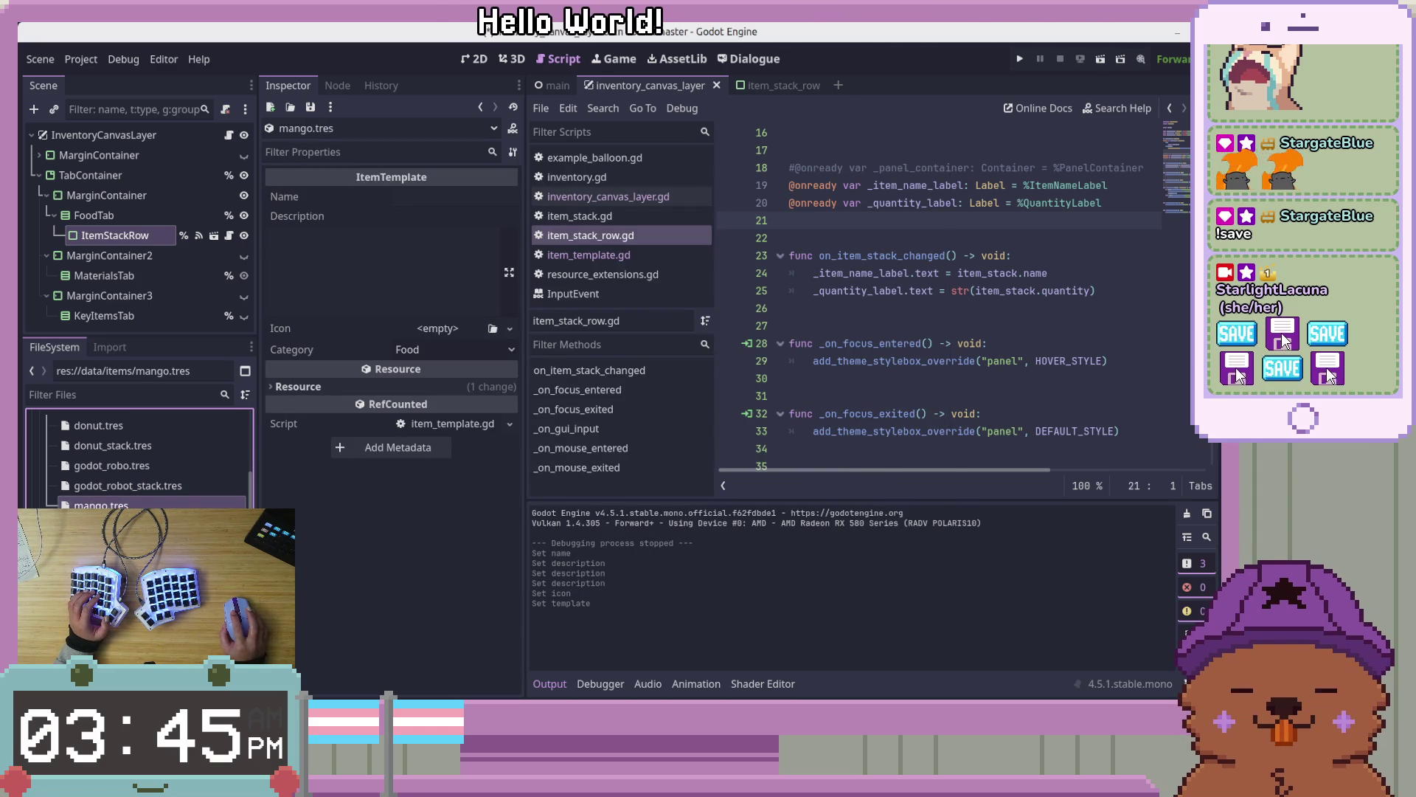
Name the item 'Mango' with the description 'It's a mango! Very tasty when ripe.'
{"action": "left_click", "coordinate": [403, 197]}
{"action": "type", "text": "Mango"}
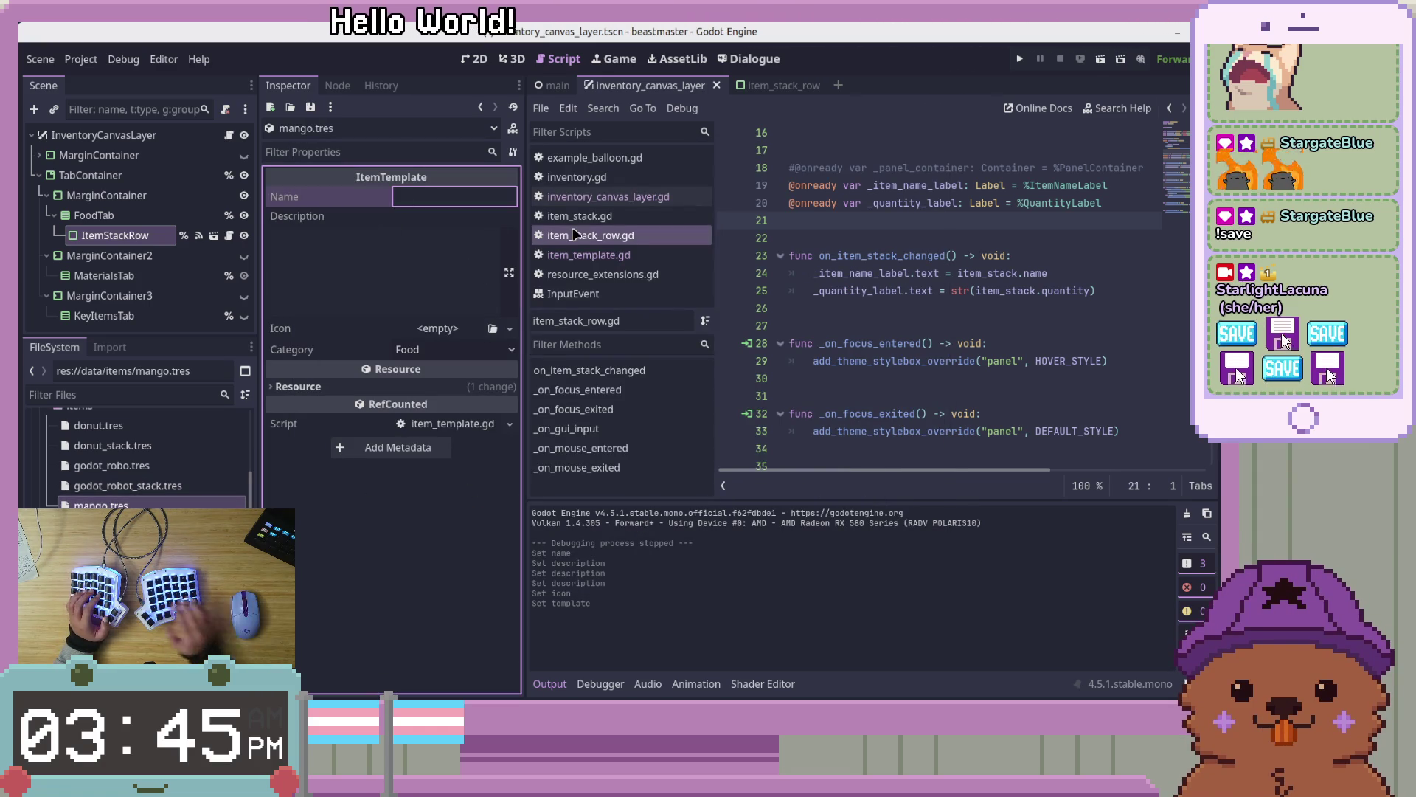
{"action": "key", "text": "Tab"}
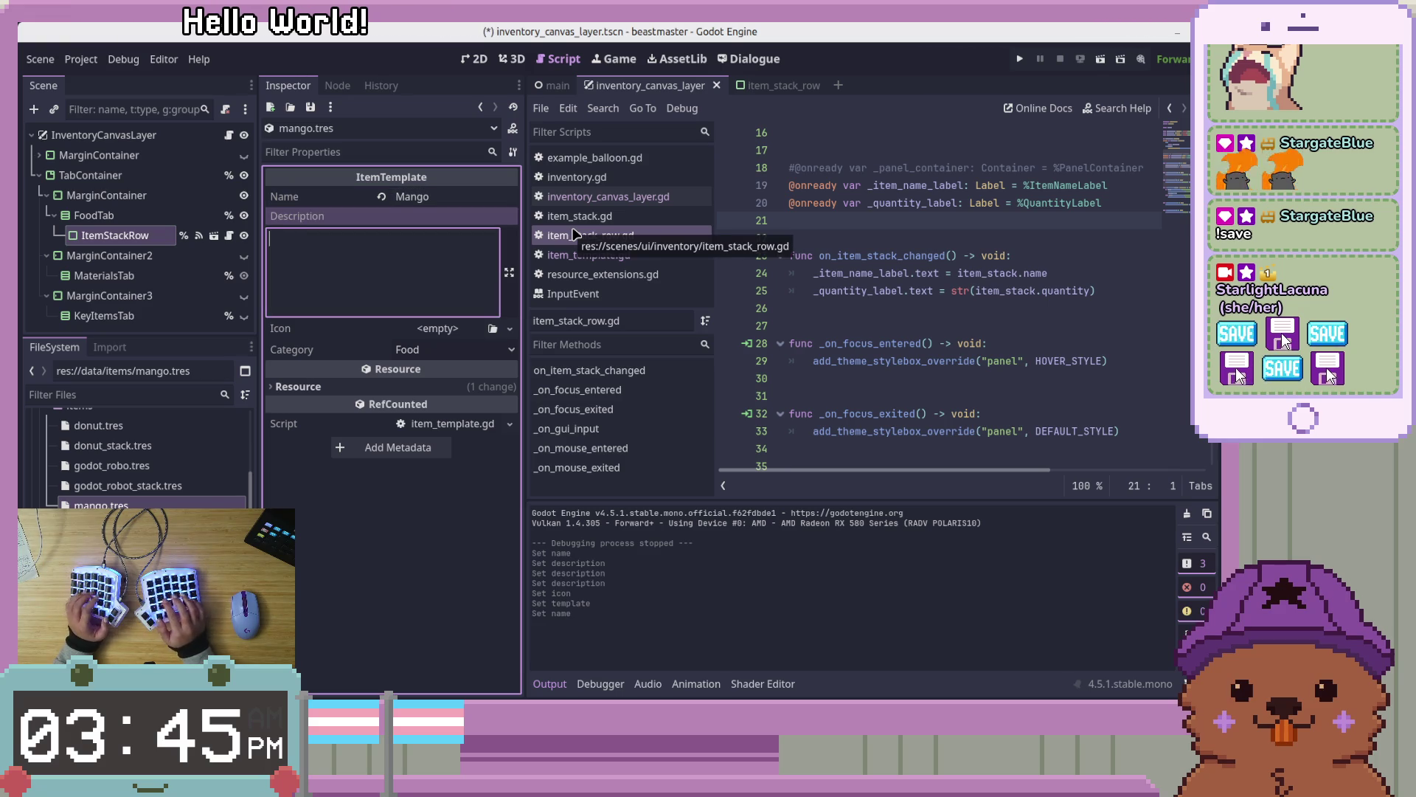
{"action": "type", "text": "It's a mano"}
{"action": "key", "text": "BackSpace"}
{"action": "type", "text": "go! "}
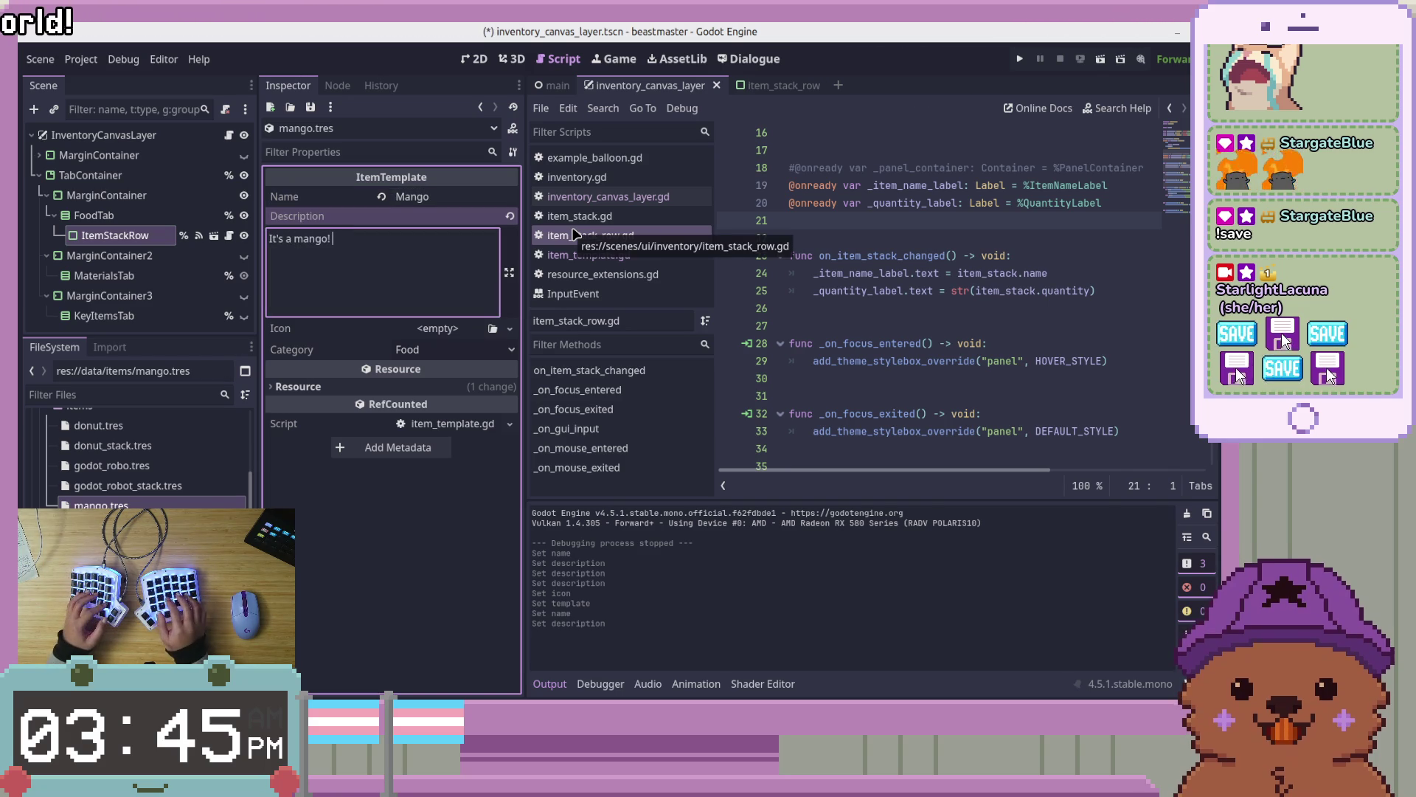
{"action": "type", "text": "Very d"}
{"action": "key", "text": "BackSpace"}
{"action": "type", "text": "tasty "}
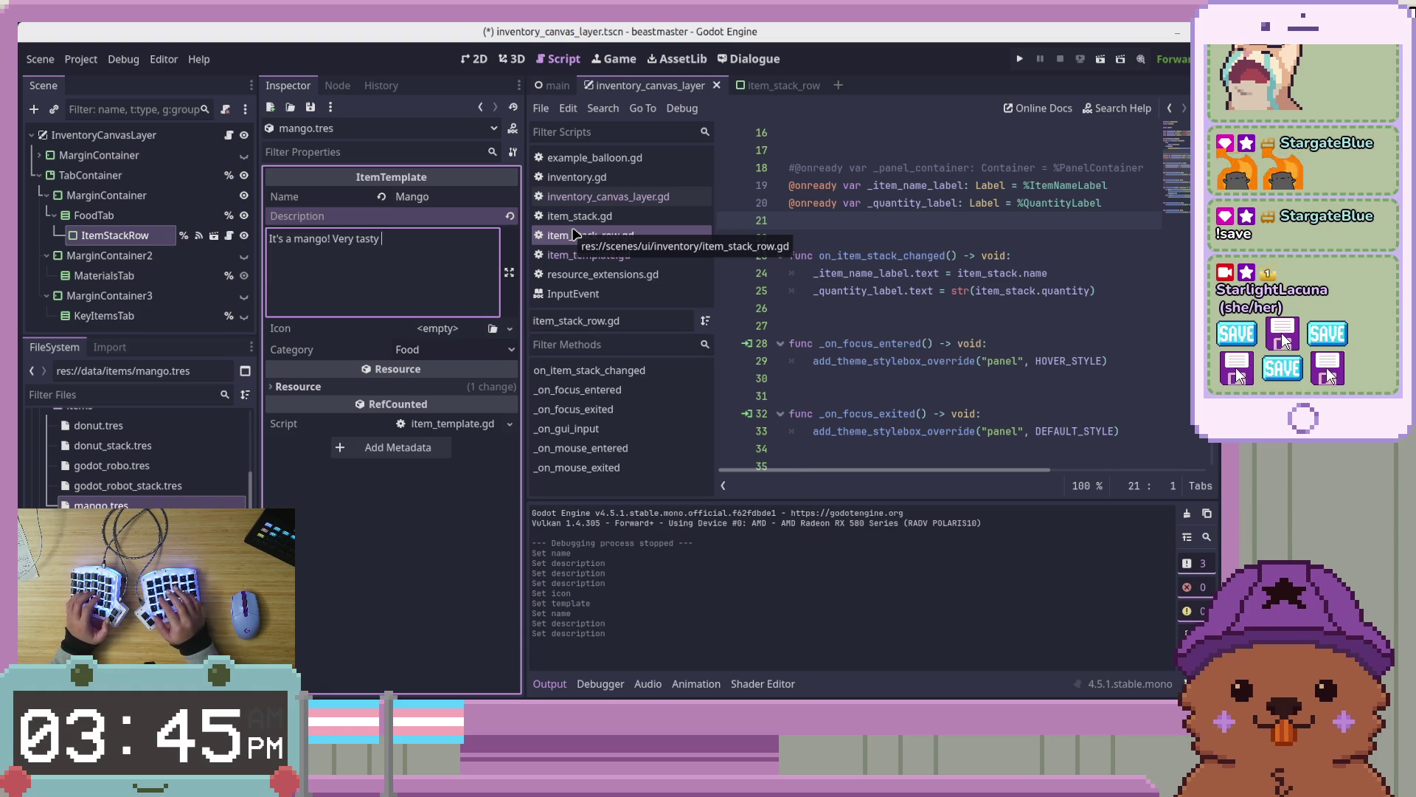
{"action": "type", "text": "when ripe"}
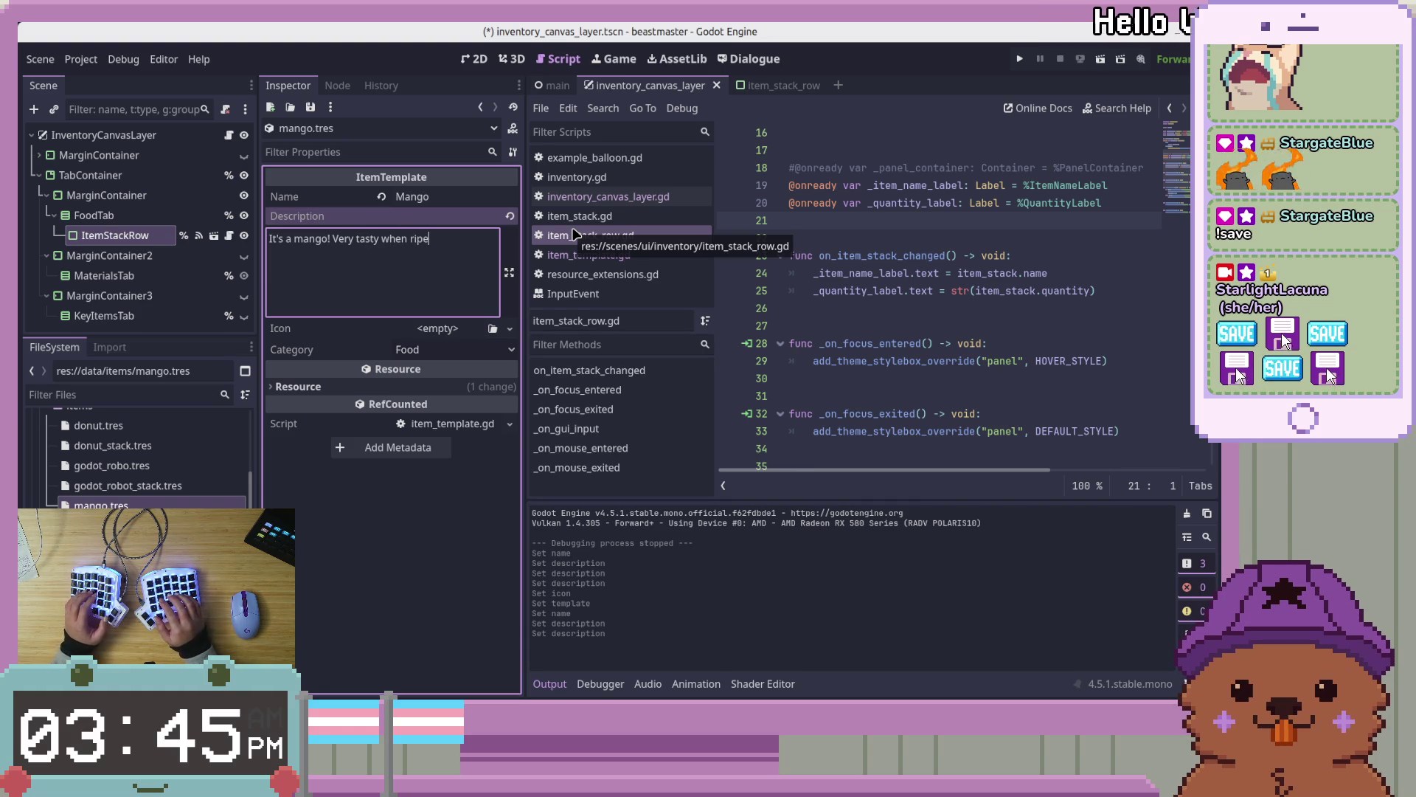
{"action": "type", "text": "."}
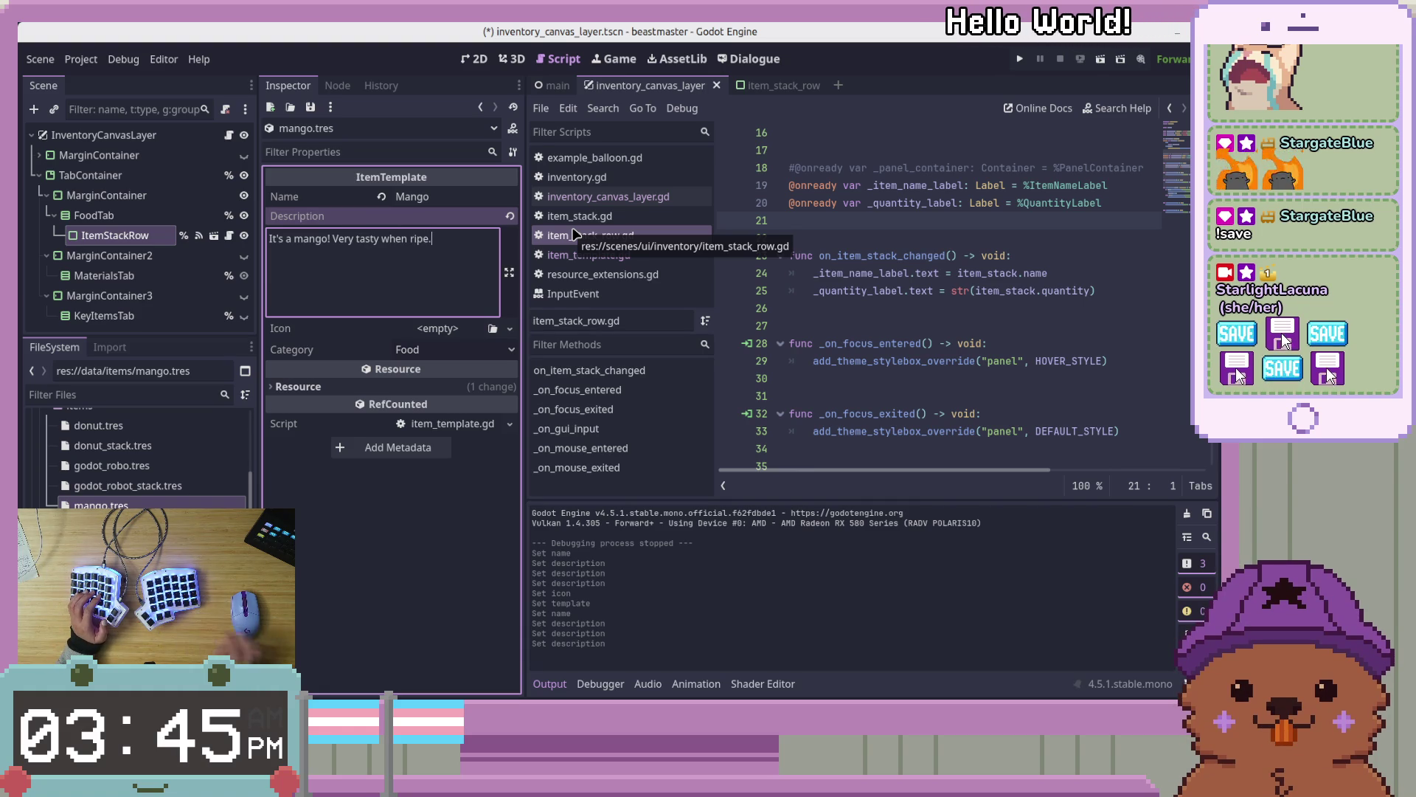
{"action": "left_click", "coordinate": [349, 568]}
Save the item and Quick Load mango.png as its icon
{"action": "key", "text": "ctrl+s"}
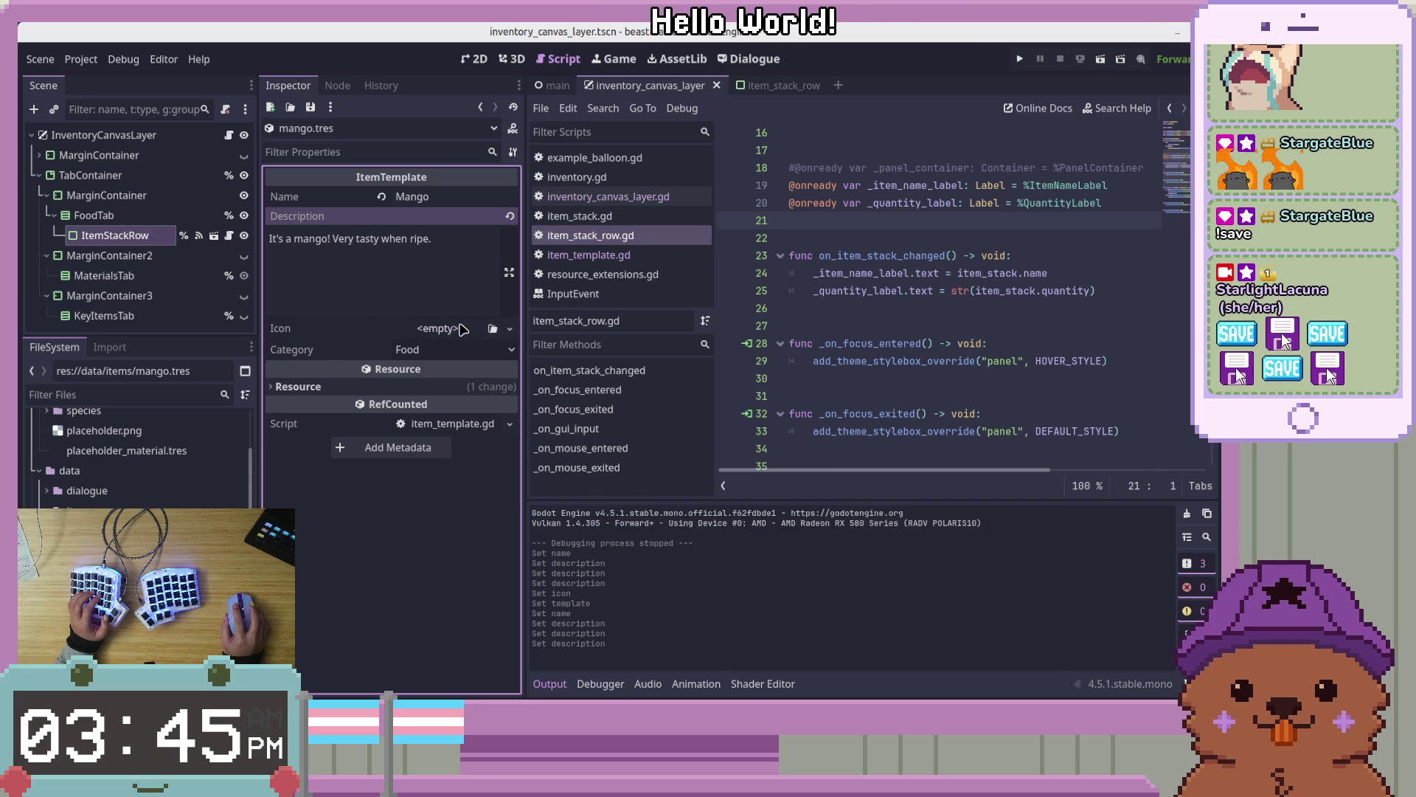
{"action": "left_click", "coordinate": [510, 328]}
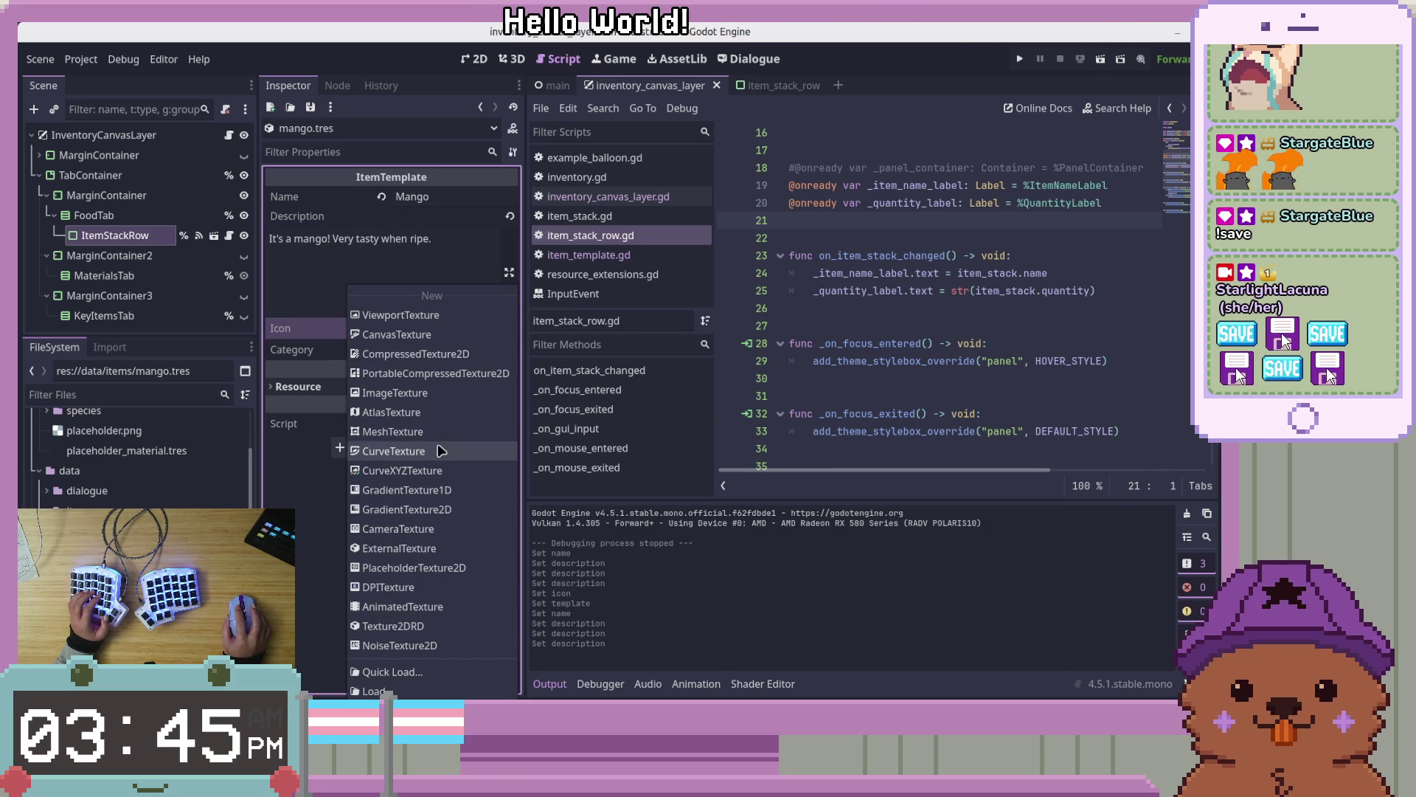
{"action": "left_click", "coordinate": [408, 673]}
{"action": "key", "text": "Right"}
{"action": "key", "text": "Right"}
{"action": "key", "text": "Right"}
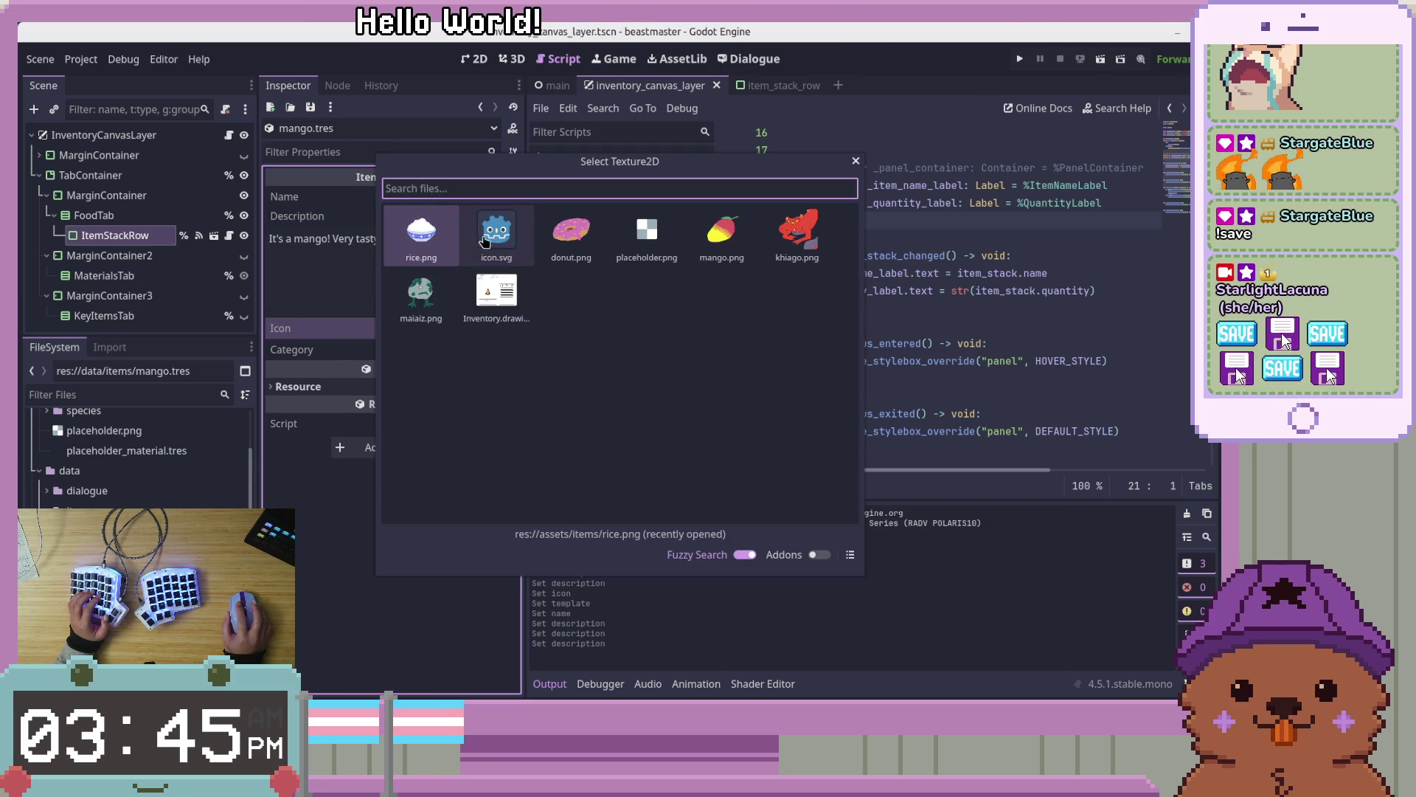
{"action": "key", "text": "Return"}
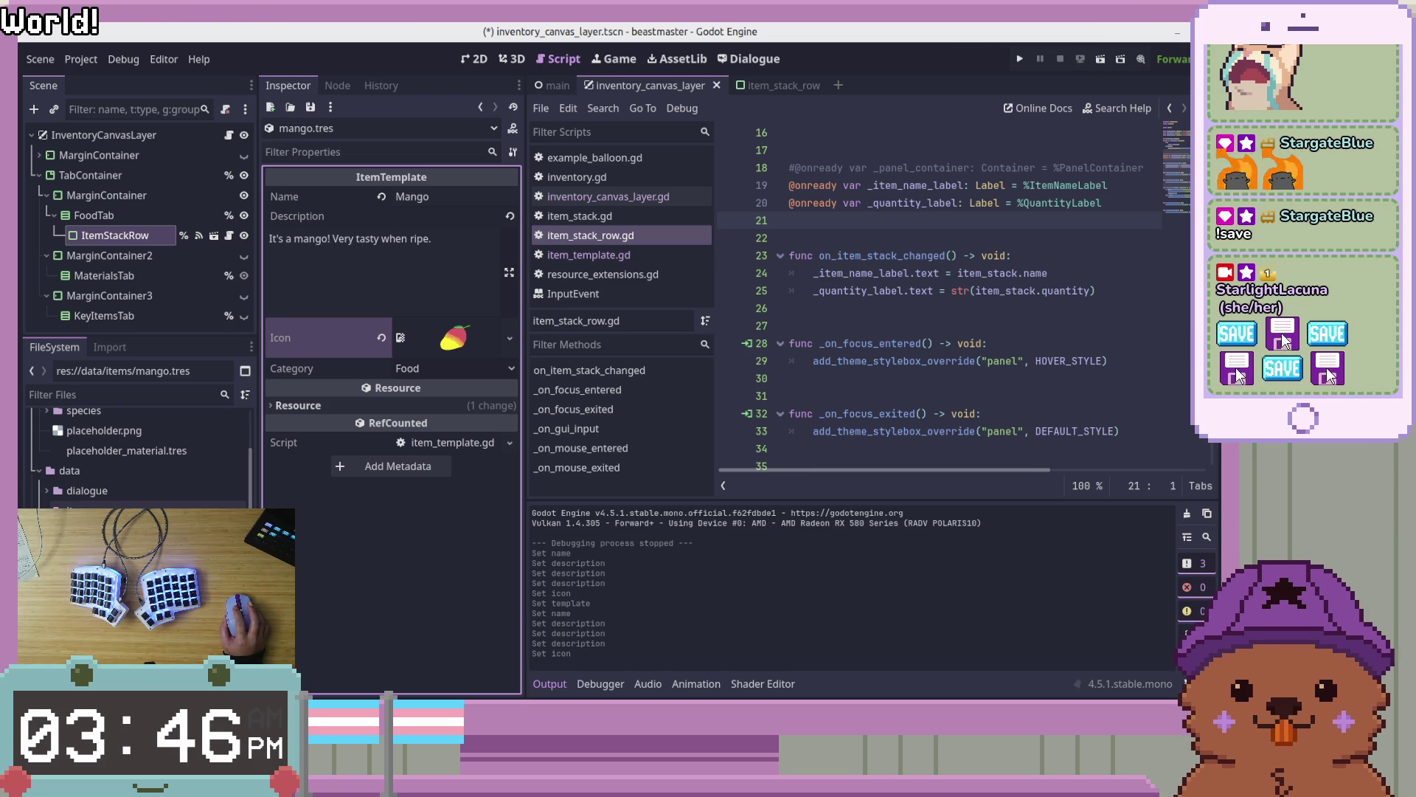
{"action": "left_click", "coordinate": [110, 550]}
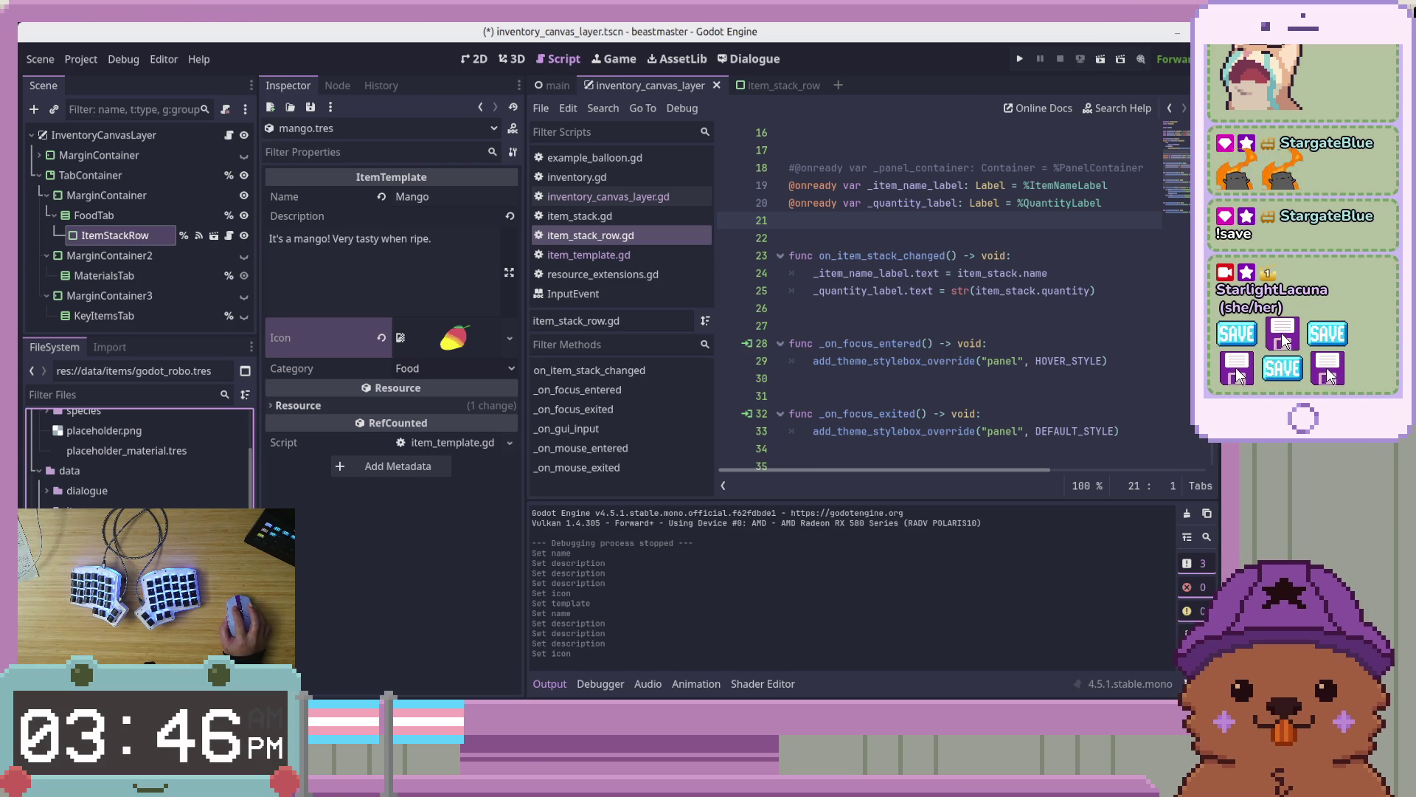
Change the godot_robo.tres item's category to Key Item
{"action": "key", "text": "Return"}
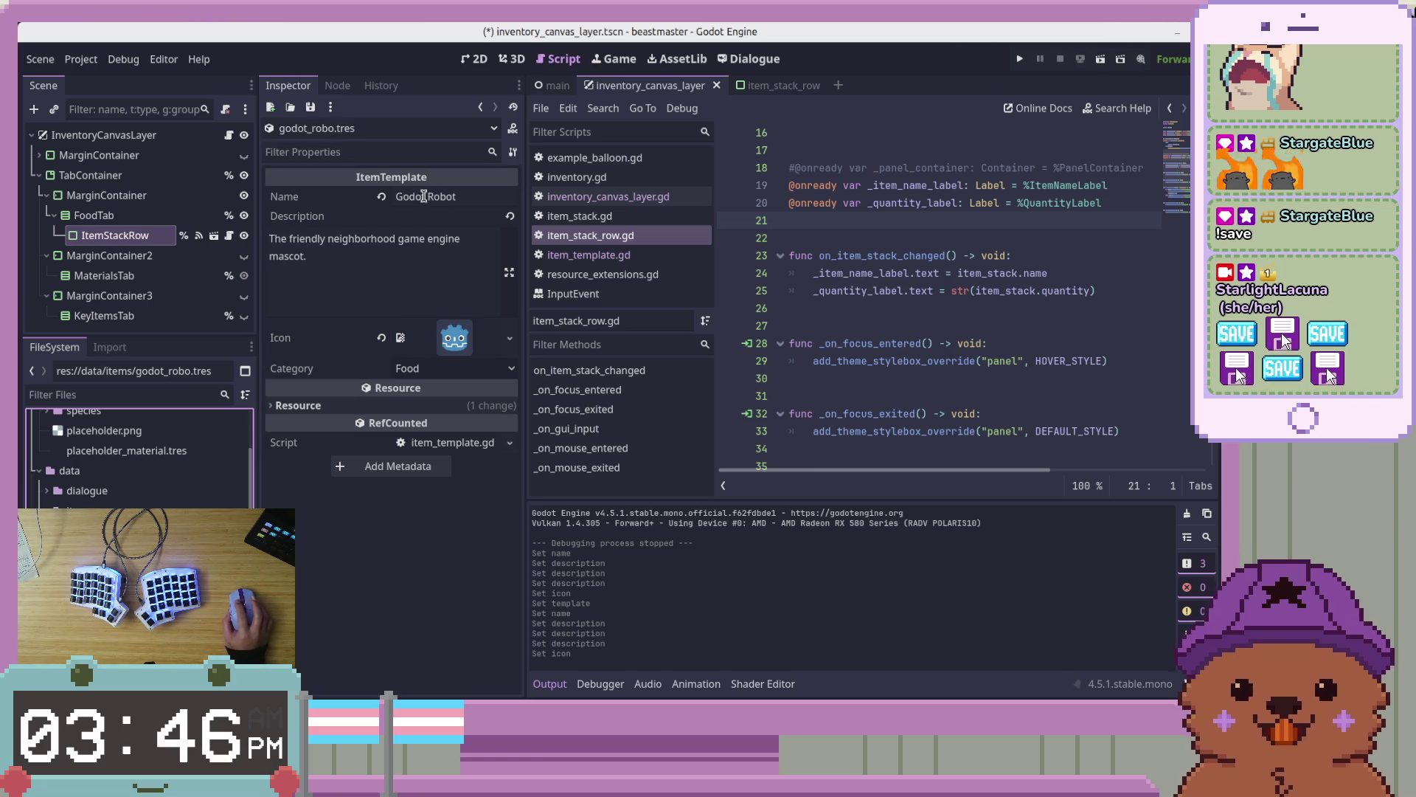
{"action": "left_click", "coordinate": [443, 377]}
{"action": "left_click", "coordinate": [451, 435]}
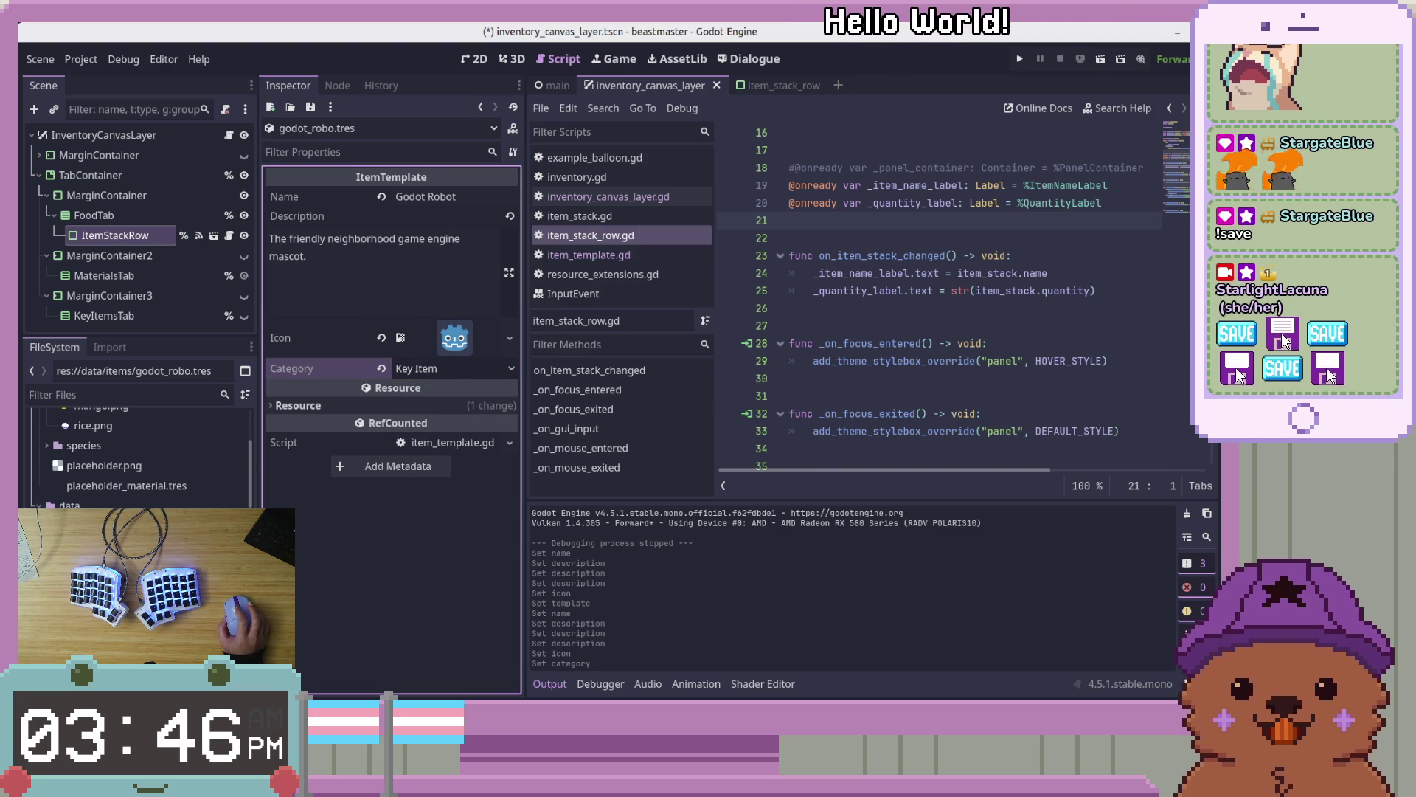
Find game.gd under globals in the FileSystem dock and open it in the script editor
{"action": "scroll", "coordinate": [140, 457], "scroll_direction": "down", "scroll_amount": 2}
{"action": "scroll", "coordinate": [140, 457], "scroll_direction": "down", "scroll_amount": 5}
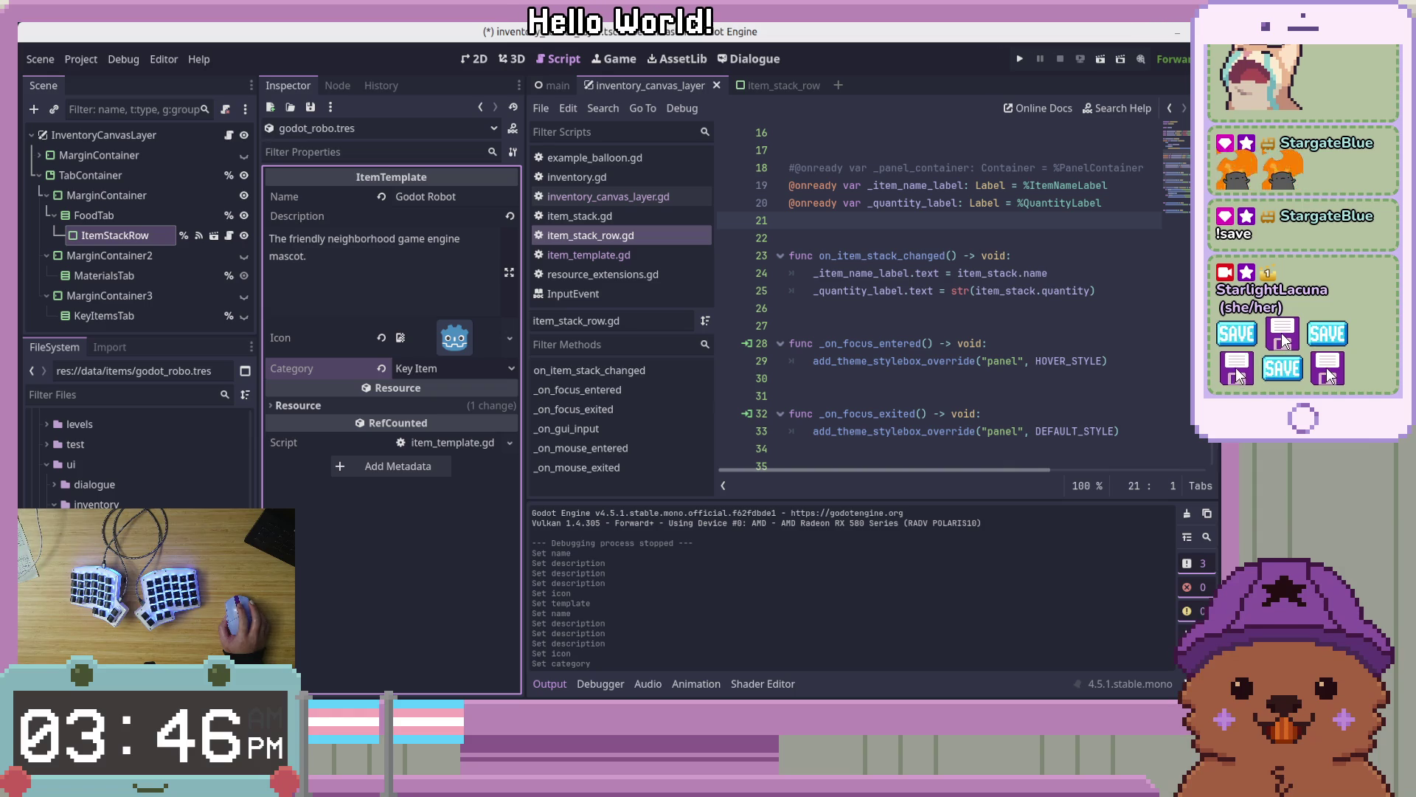
{"action": "left_click", "coordinate": [47, 444]}
{"action": "scroll", "coordinate": [87, 464], "scroll_direction": "up", "scroll_amount": 3}
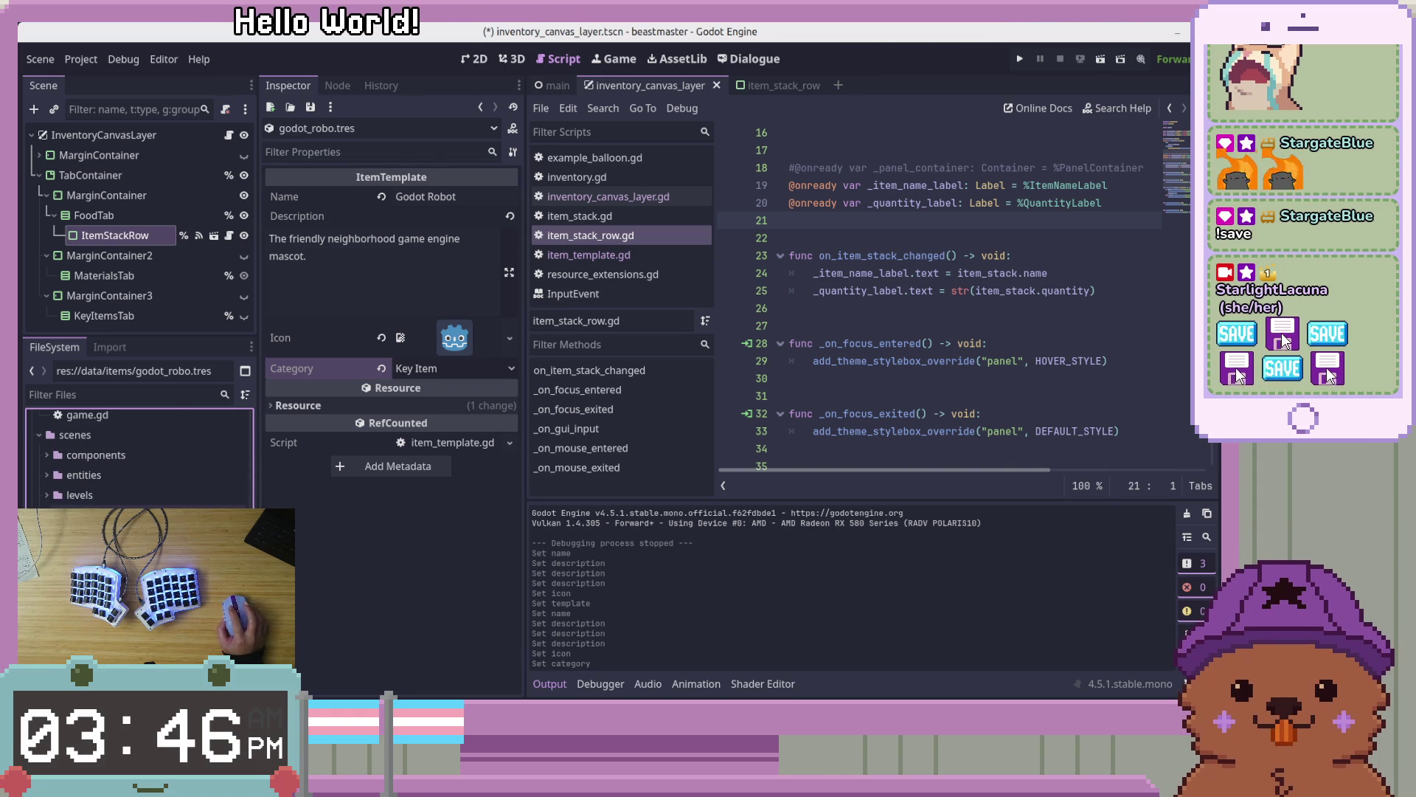
{"action": "scroll", "coordinate": [218, 506], "scroll_direction": "up", "scroll_amount": 5}
{"action": "scroll", "coordinate": [218, 506], "scroll_direction": "down", "scroll_amount": 3}
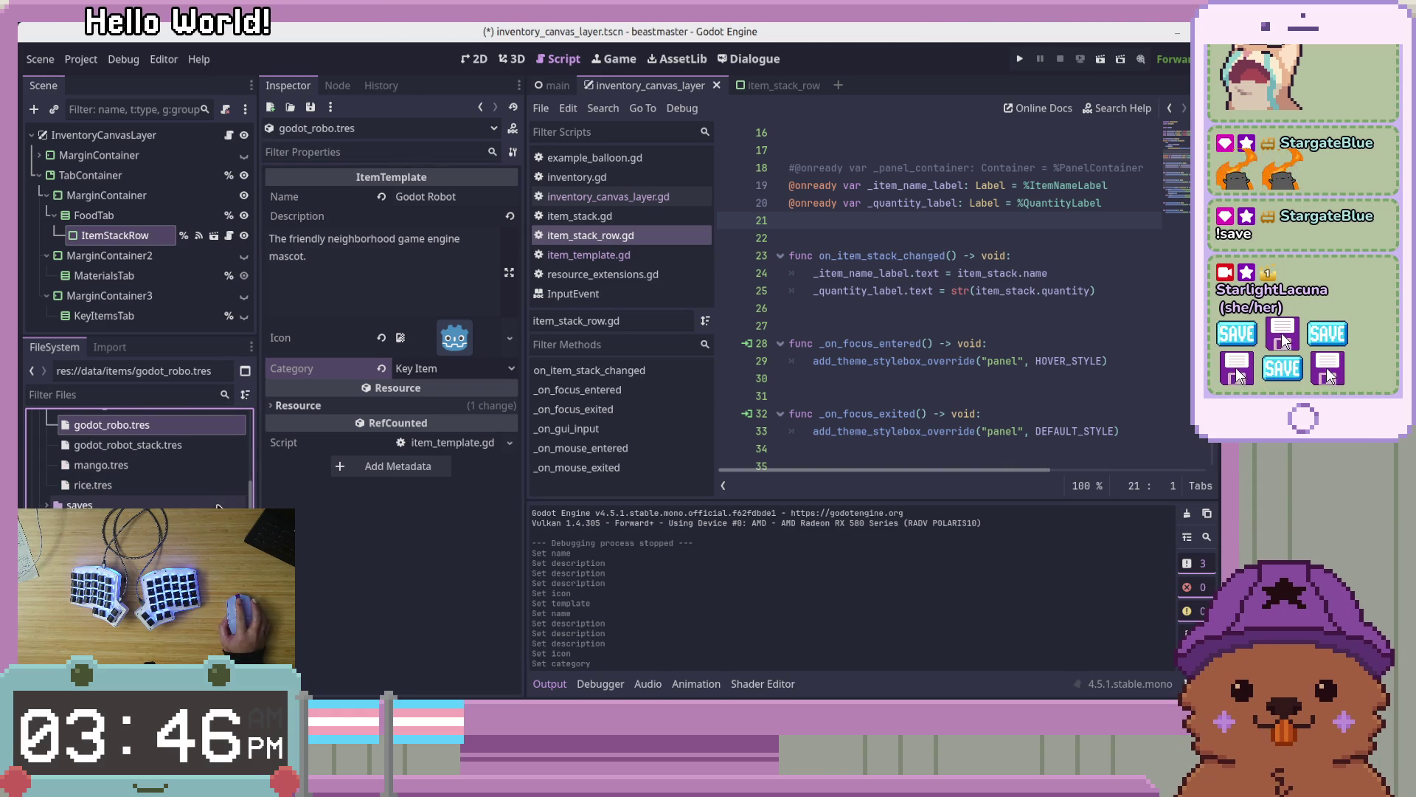
{"action": "double_click", "coordinate": [111, 502]}
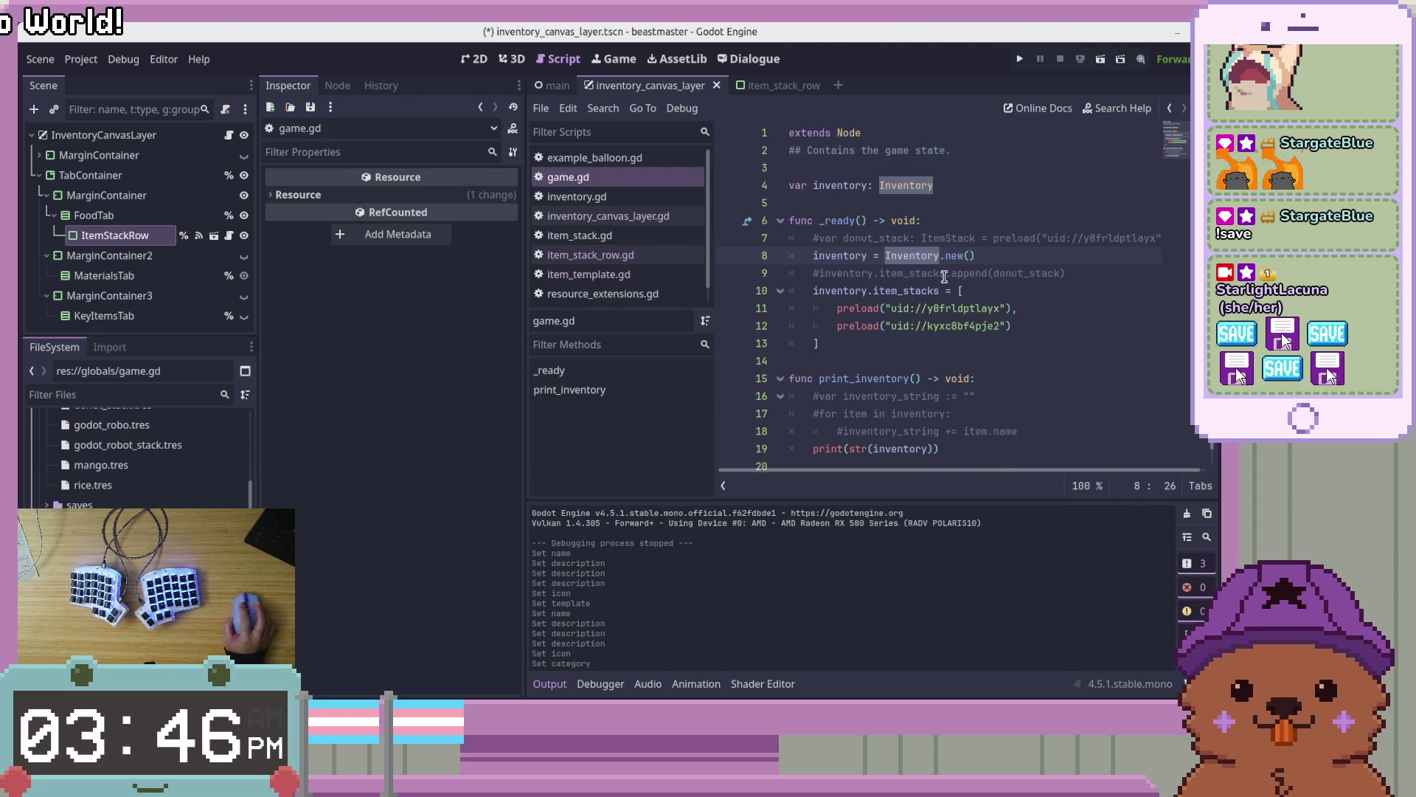
Copy the uid on line 12, try it in the FileSystem filter, then clear the filter
{"action": "left_click", "coordinate": [951, 273]}
{"action": "left_click", "coordinate": [1025, 309]}
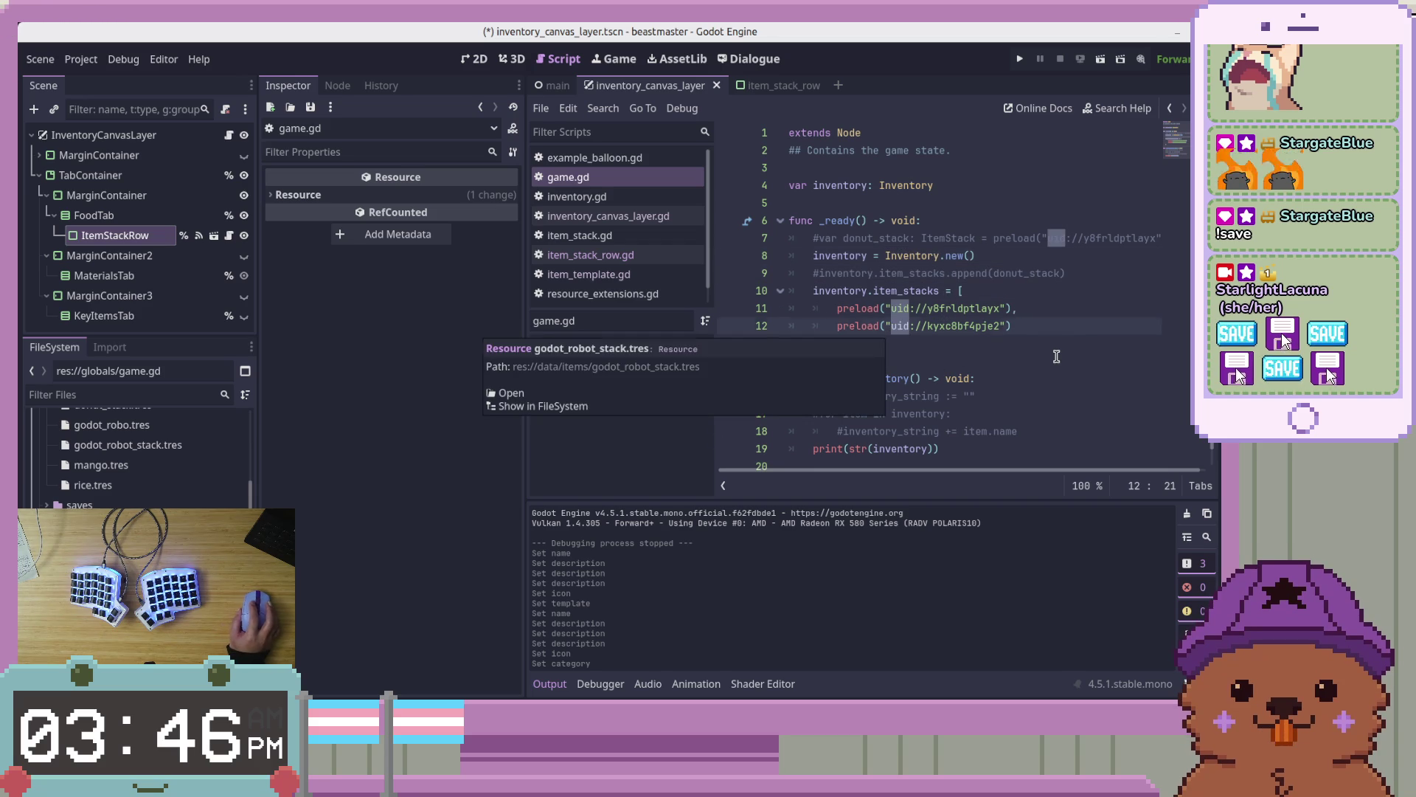
{"action": "left_click", "coordinate": [1057, 358]}
{"action": "left_click_drag", "start_coordinate": [1001, 326], "coordinate": [891, 325]}
{"action": "right_click", "coordinate": [903, 329]}
{"action": "left_click", "coordinate": [916, 402]}
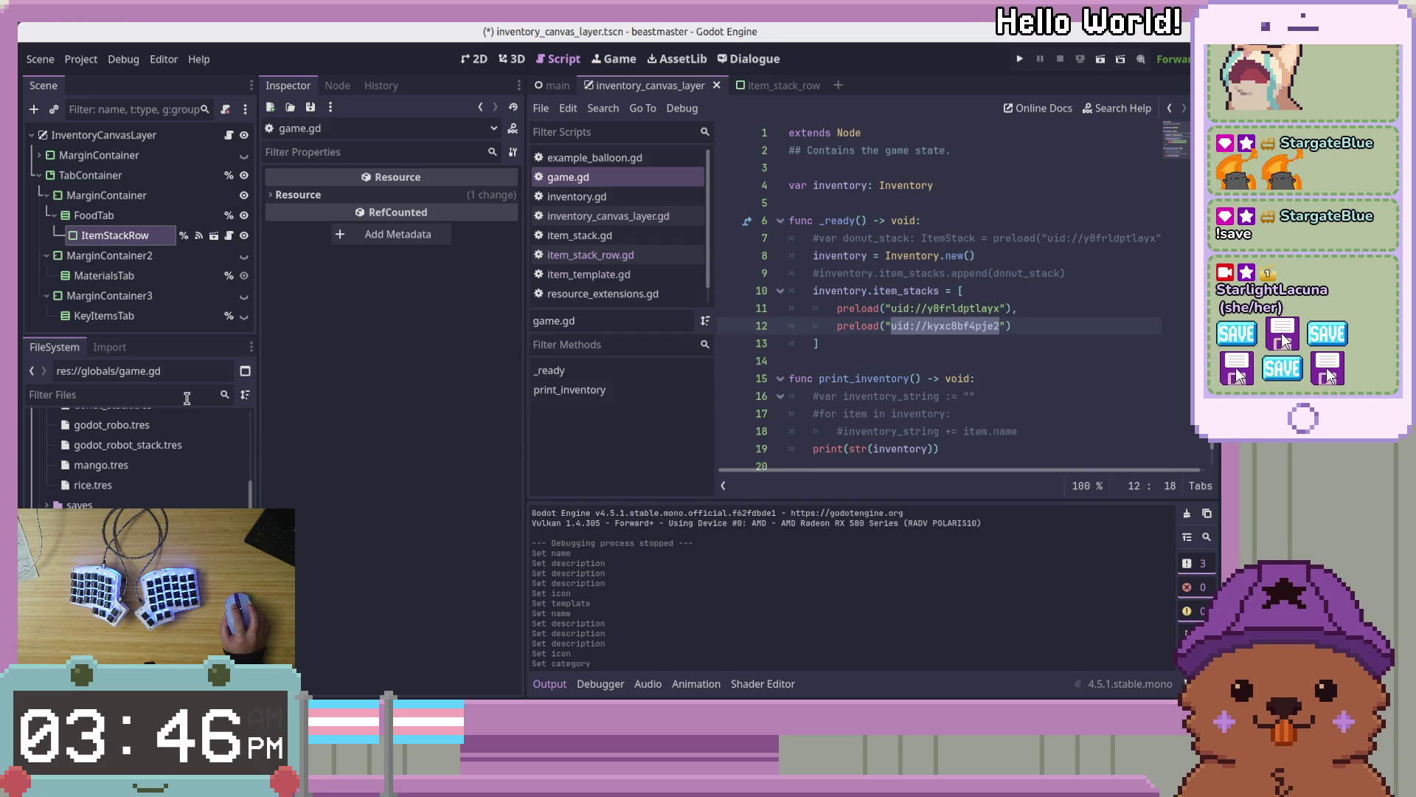
{"action": "right_click", "coordinate": [191, 396]}
{"action": "left_click", "coordinate": [242, 452]}
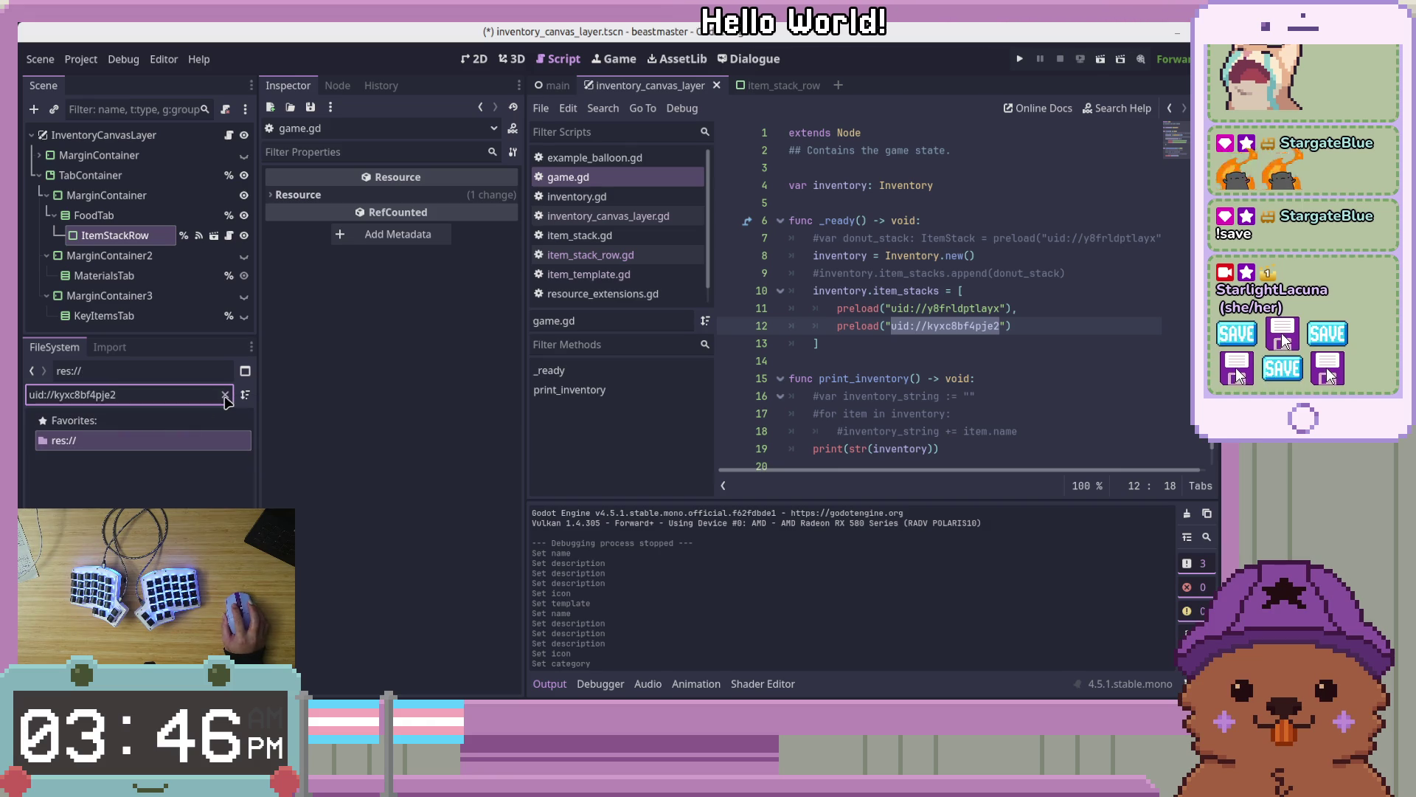
{"action": "left_click", "coordinate": [225, 395]}
{"action": "left_click", "coordinate": [430, 429]}
Expand the items folder in the FileSystem dock and save the scene
{"action": "scroll", "coordinate": [137, 457], "scroll_direction": "down", "scroll_amount": 5}
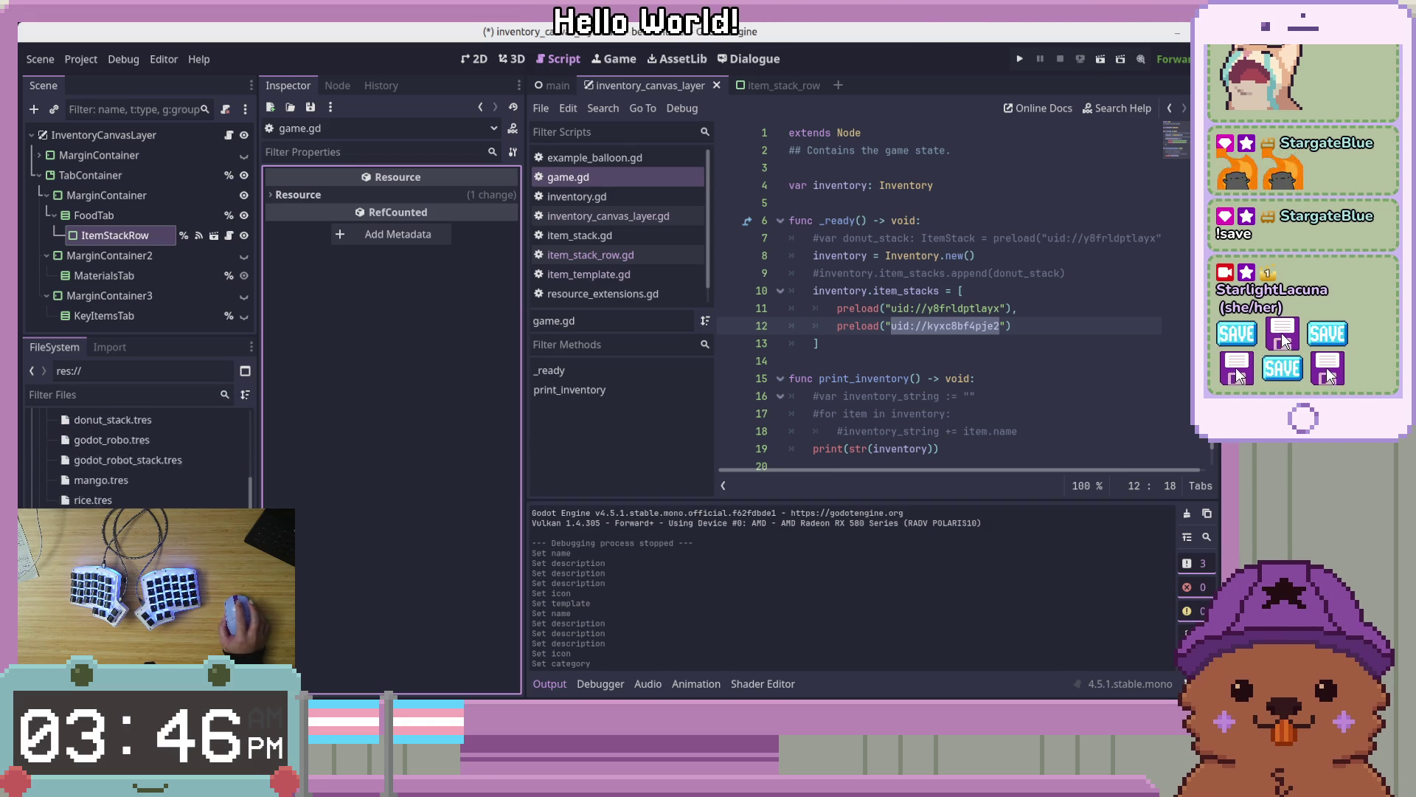
{"action": "left_click", "coordinate": [136, 457]}
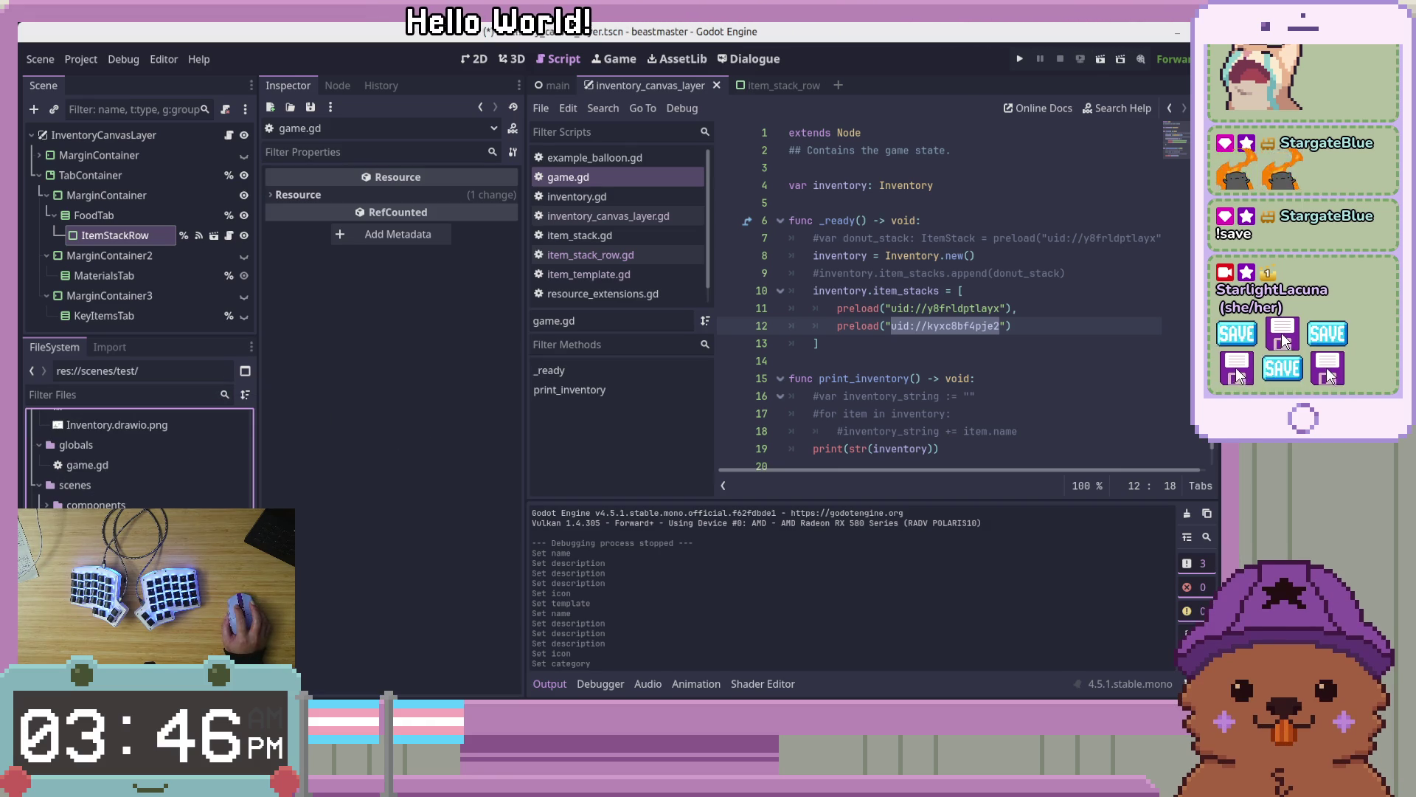
{"action": "scroll", "coordinate": [137, 458], "scroll_direction": "down", "scroll_amount": 5}
{"action": "scroll", "coordinate": [136, 458], "scroll_direction": "down", "scroll_amount": 3}
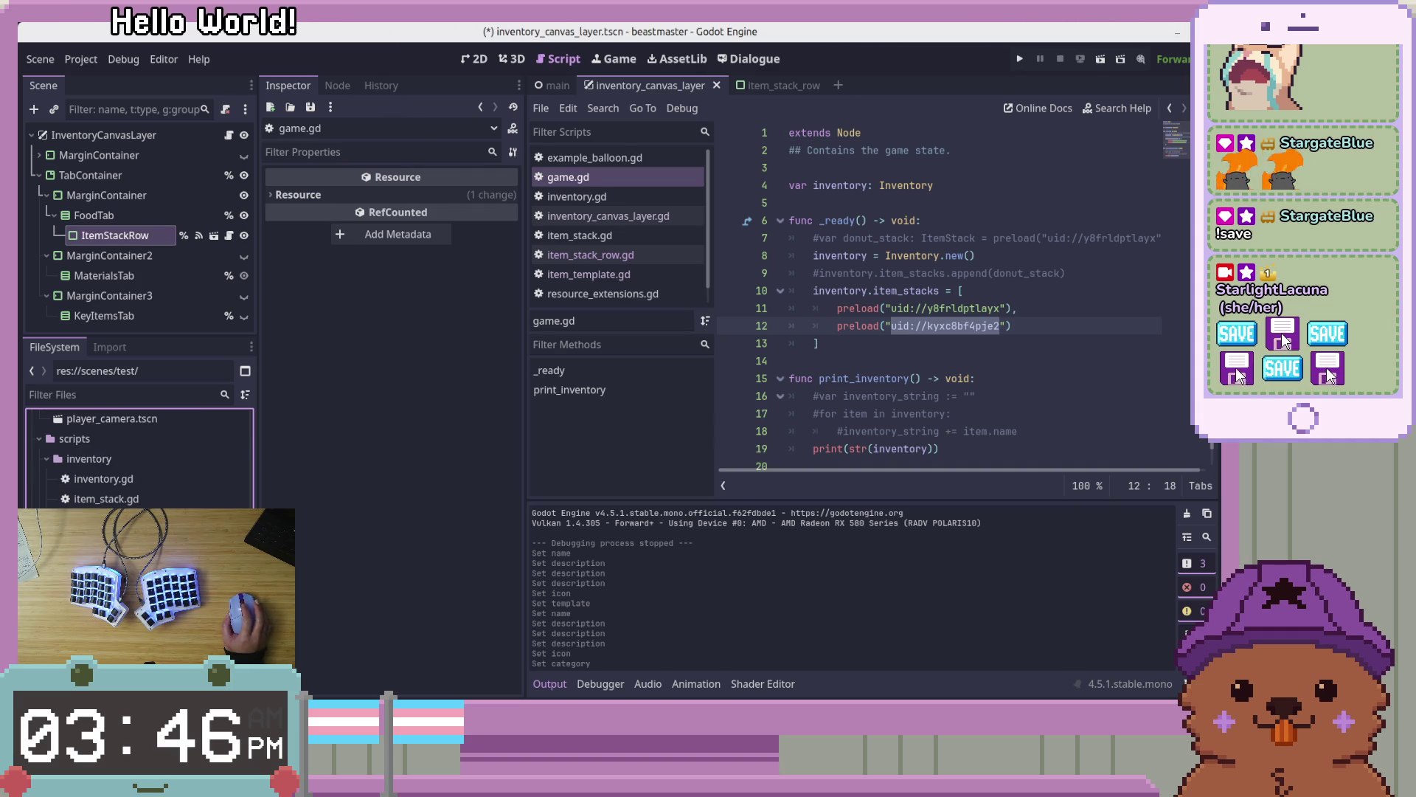
{"action": "scroll", "coordinate": [136, 458], "scroll_direction": "down", "scroll_amount": 5}
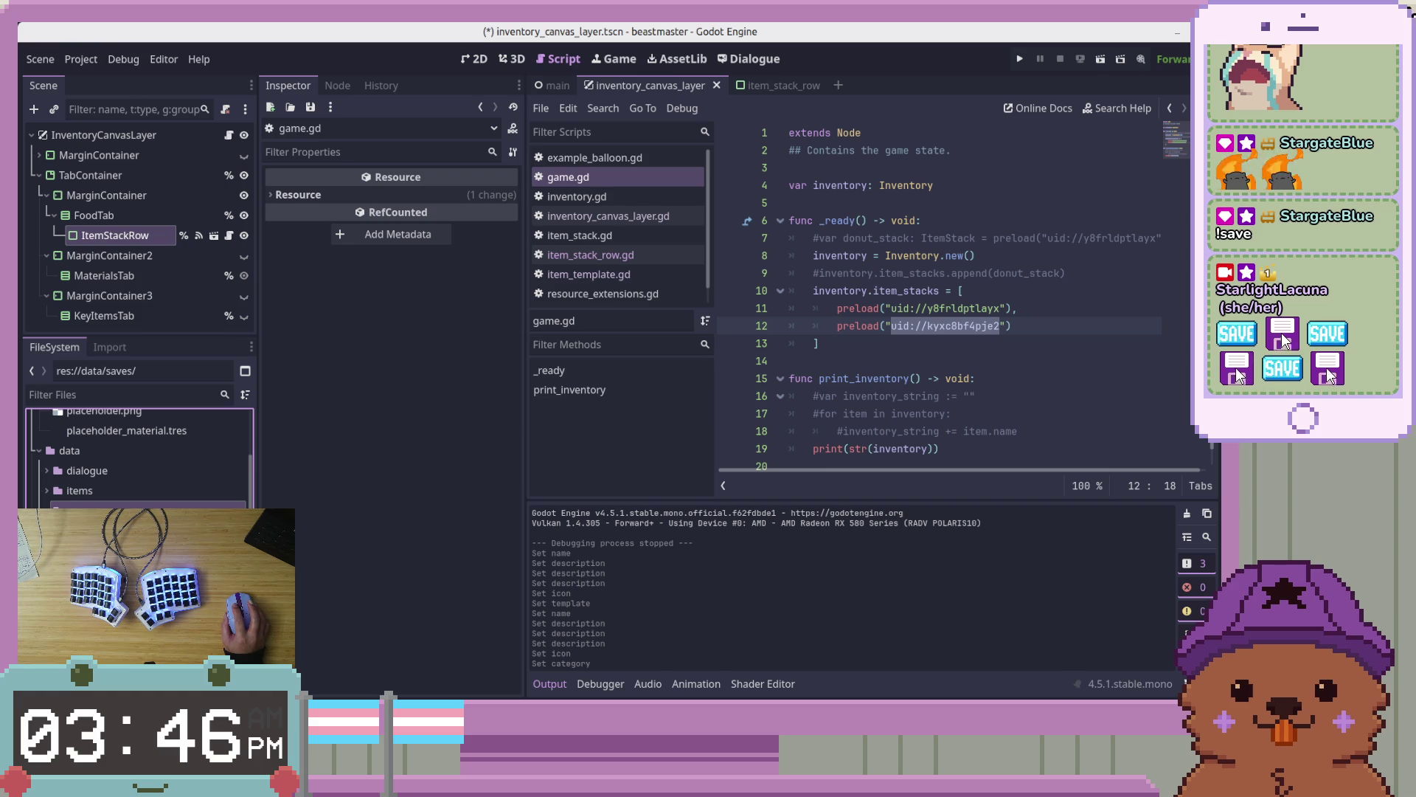
{"action": "left_click", "coordinate": [46, 490]}
{"action": "scroll", "coordinate": [137, 458], "scroll_direction": "down", "scroll_amount": 2}
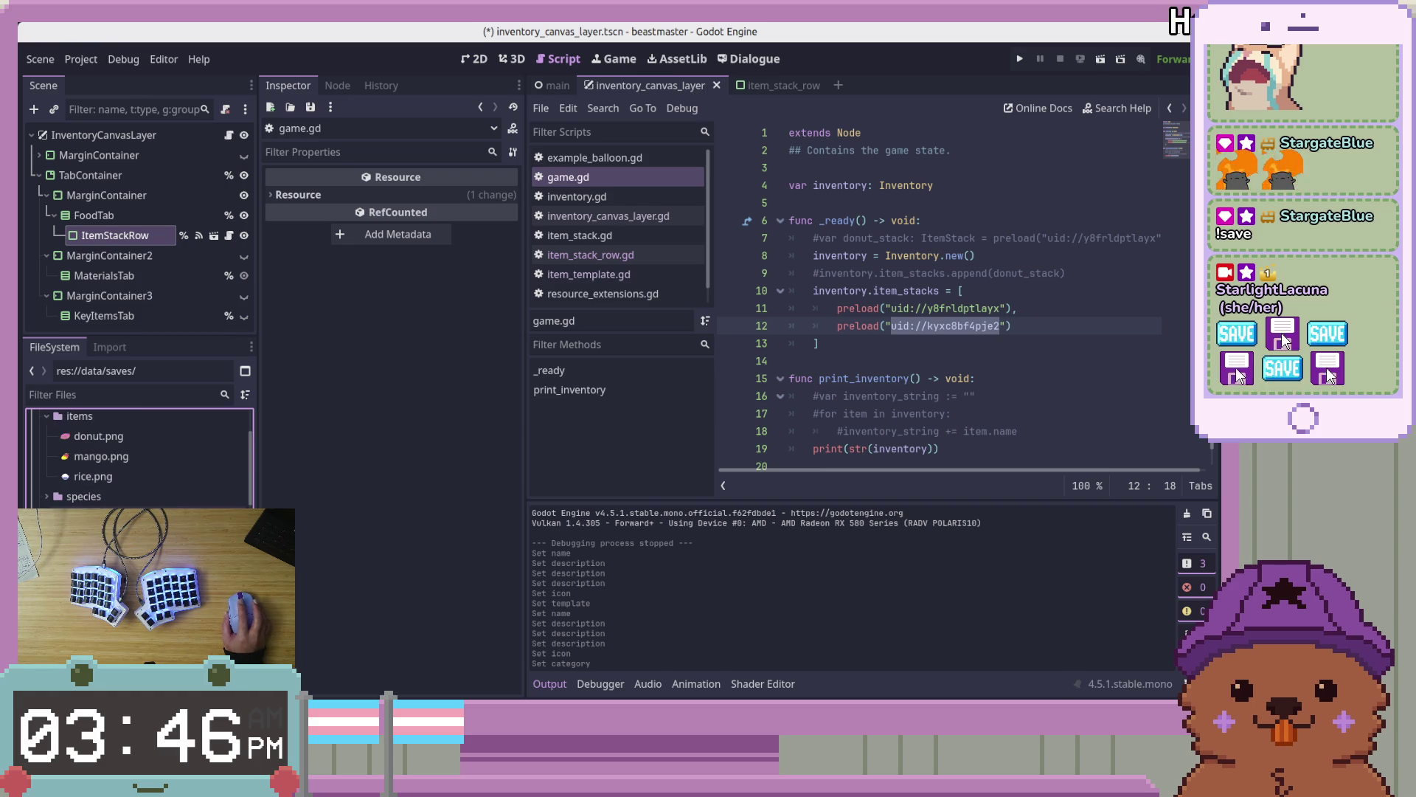
{"action": "key", "text": "ctrl+s"}
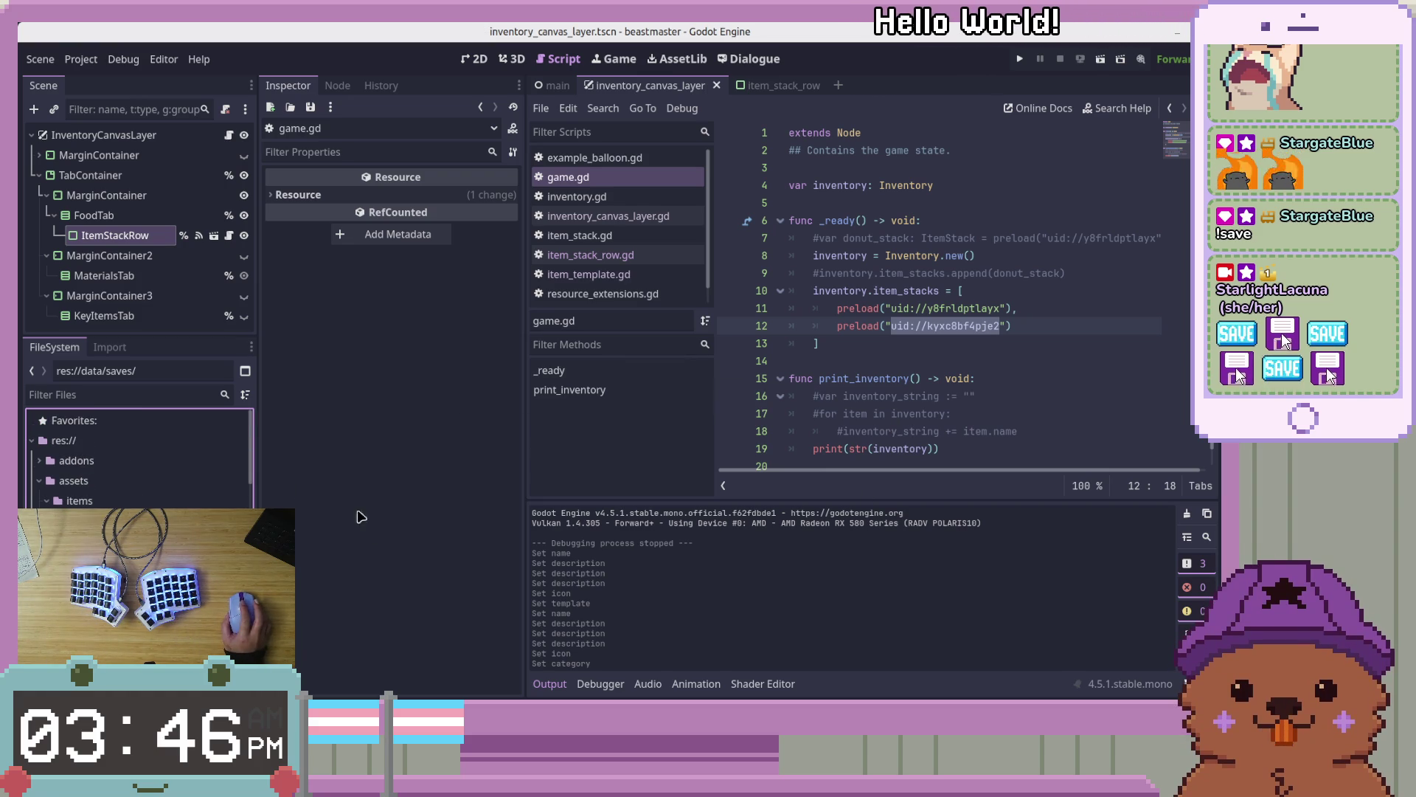
Reveal the line 12 uid's resource, godot_robot_stack.tres, in the FileSystem dock
{"action": "left_click", "coordinate": [974, 331]}
{"action": "double_click", "coordinate": [973, 331]}
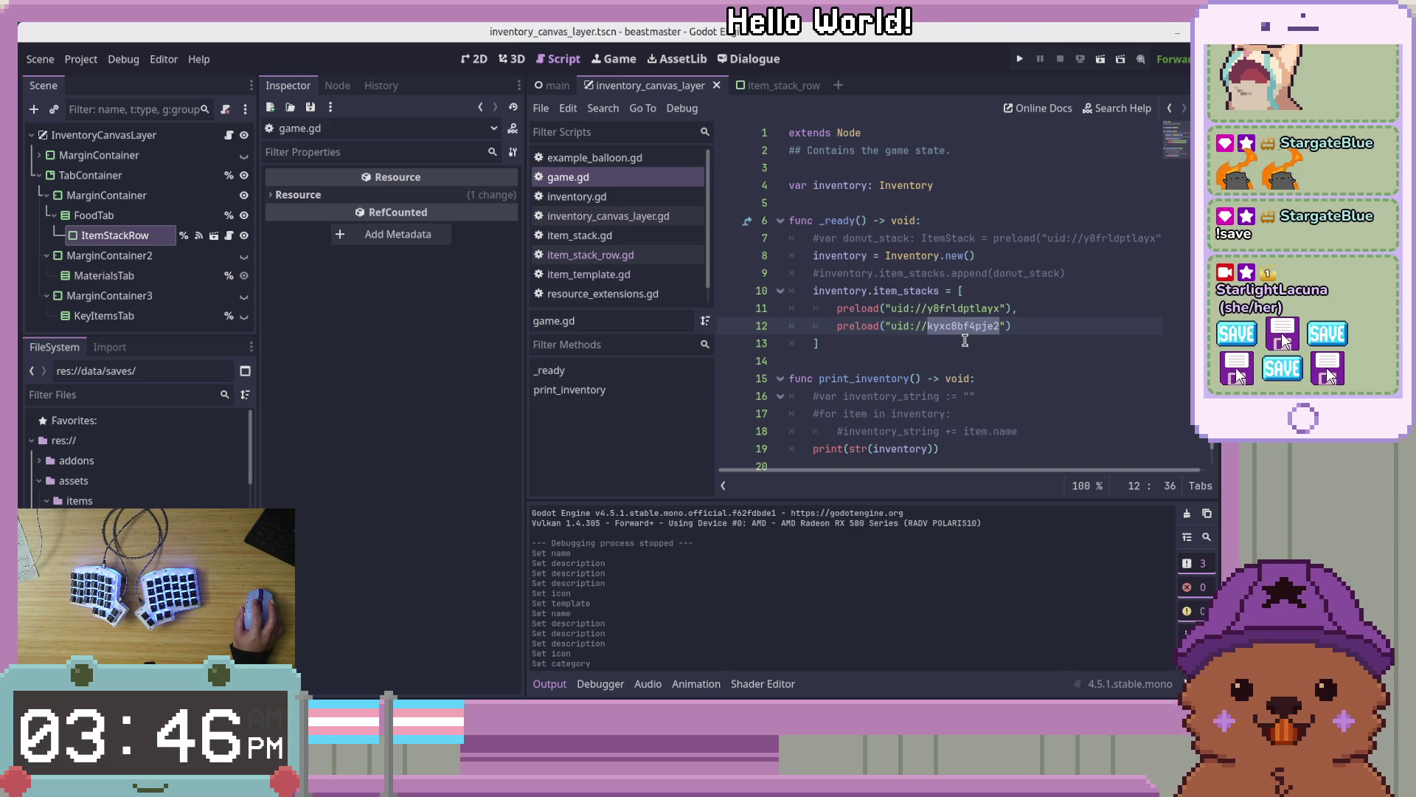
{"action": "mouse_move", "coordinate": [973, 327]}
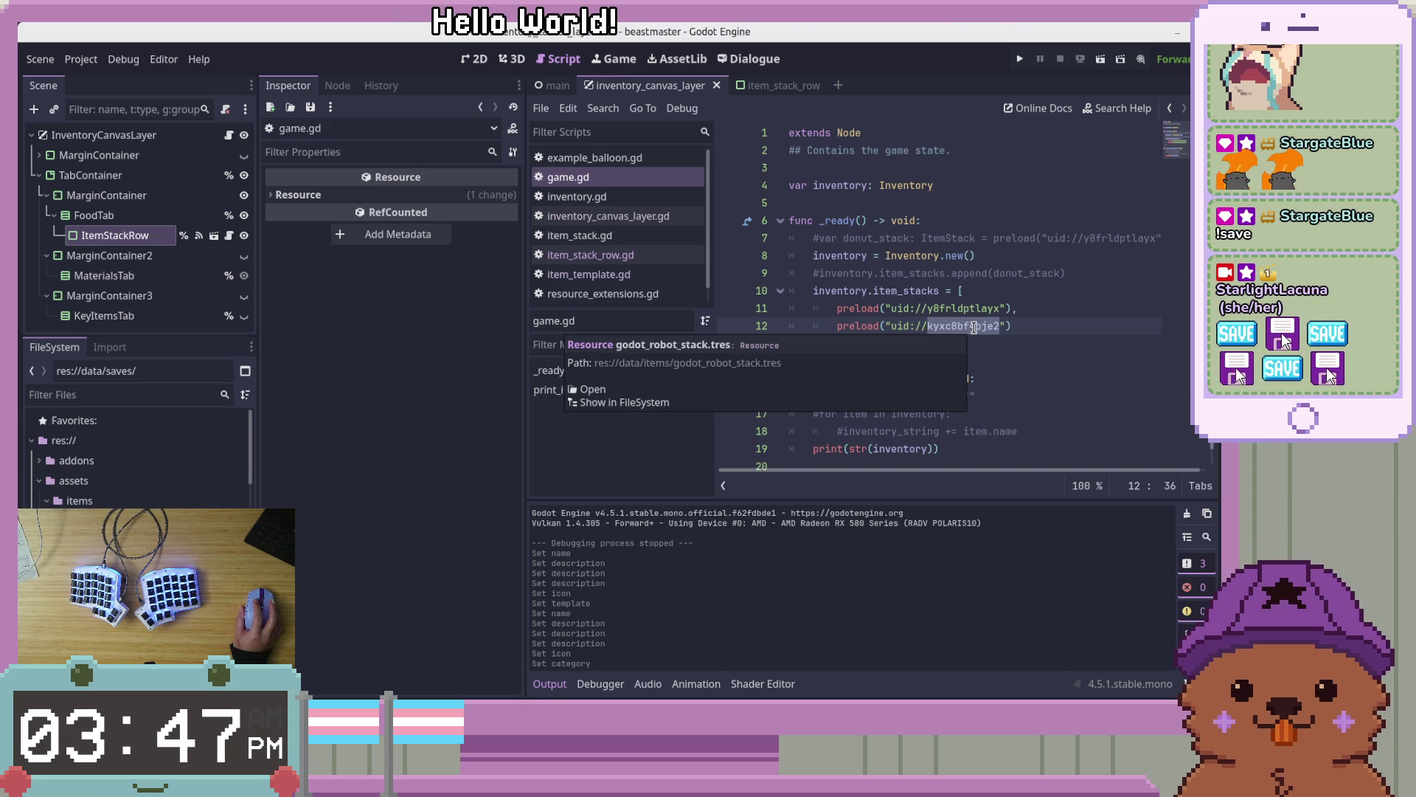
{"action": "left_click", "coordinate": [624, 402]}
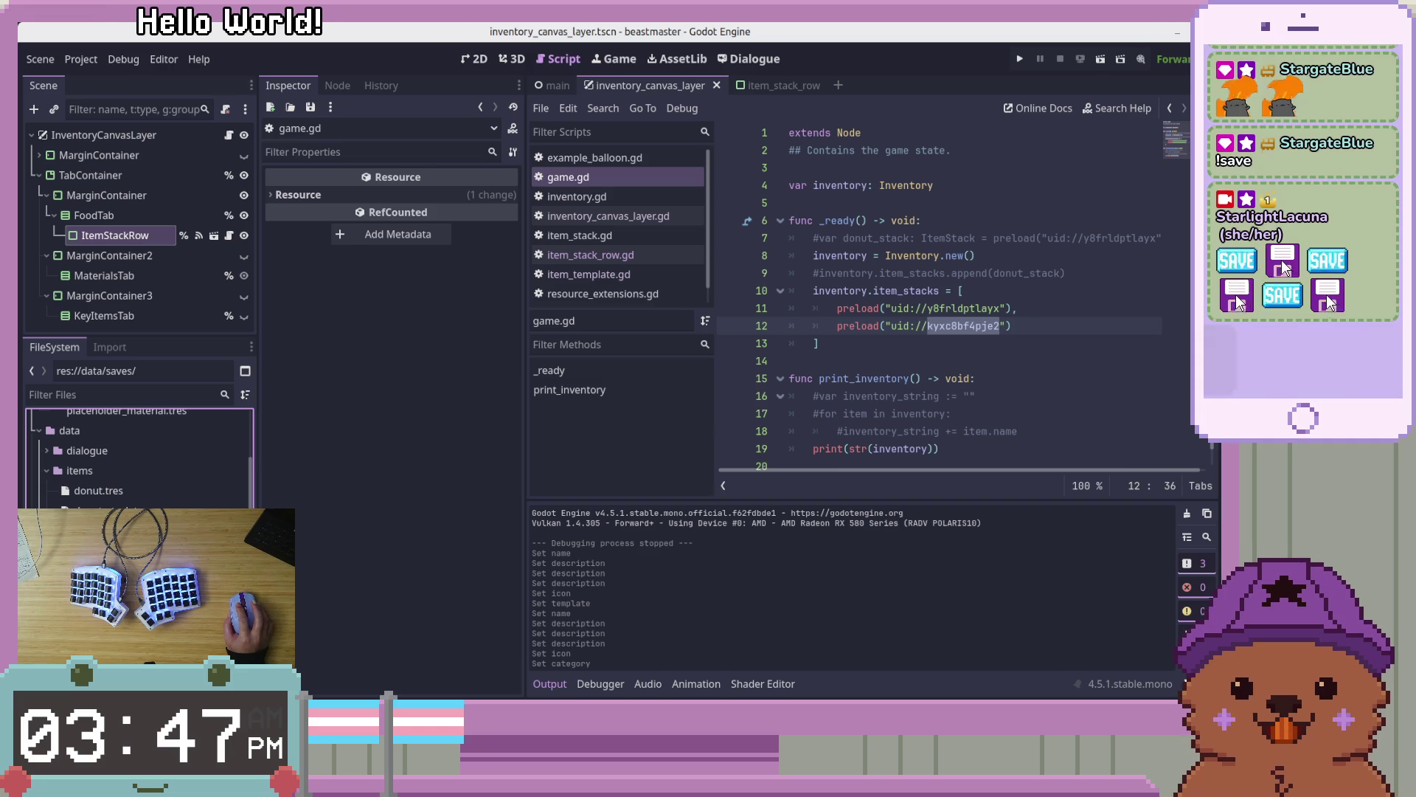
Locate the data/items folder in the FileSystem dock
{"action": "right_click", "coordinate": [160, 470]}
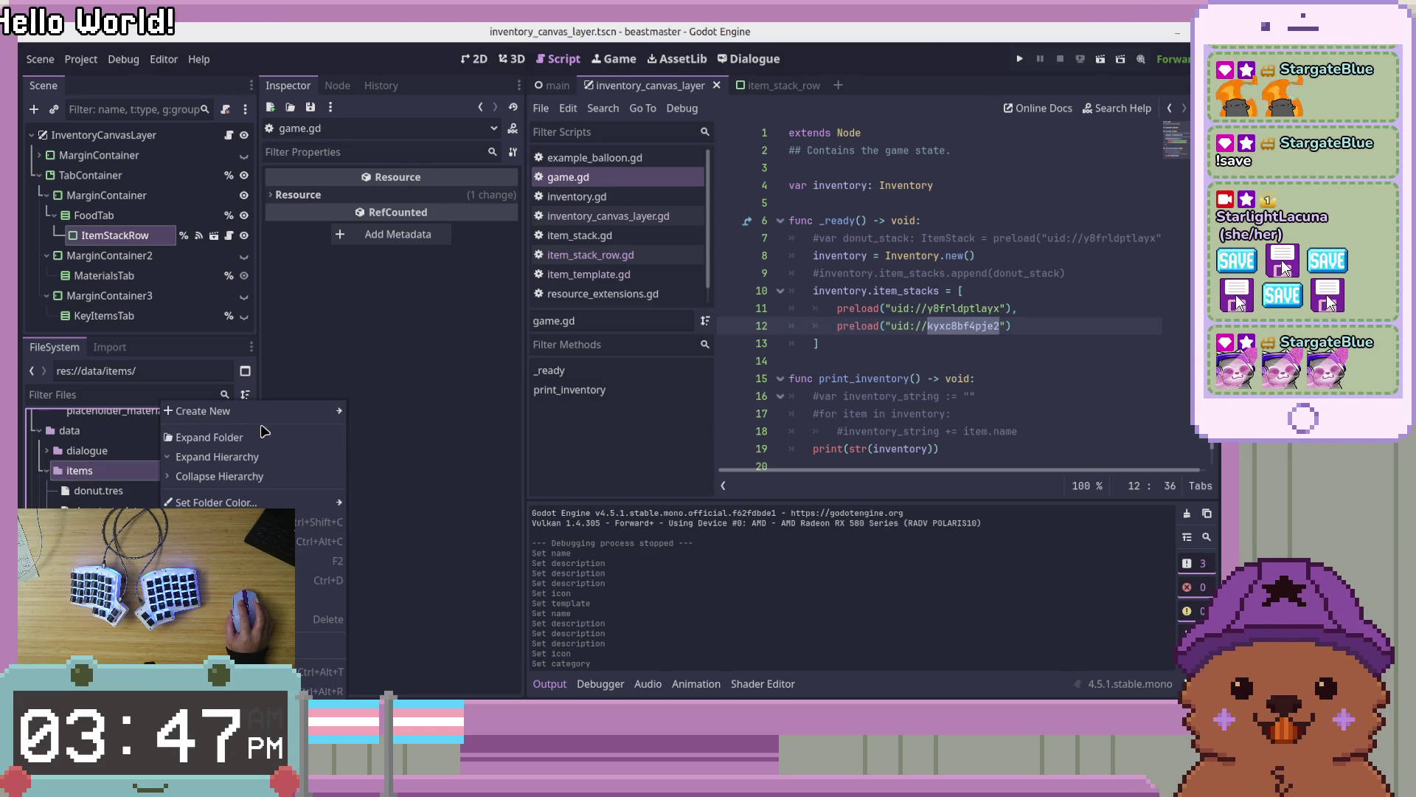
{"action": "mouse_move", "coordinate": [264, 419]}
{"action": "left_click", "coordinate": [421, 572]}
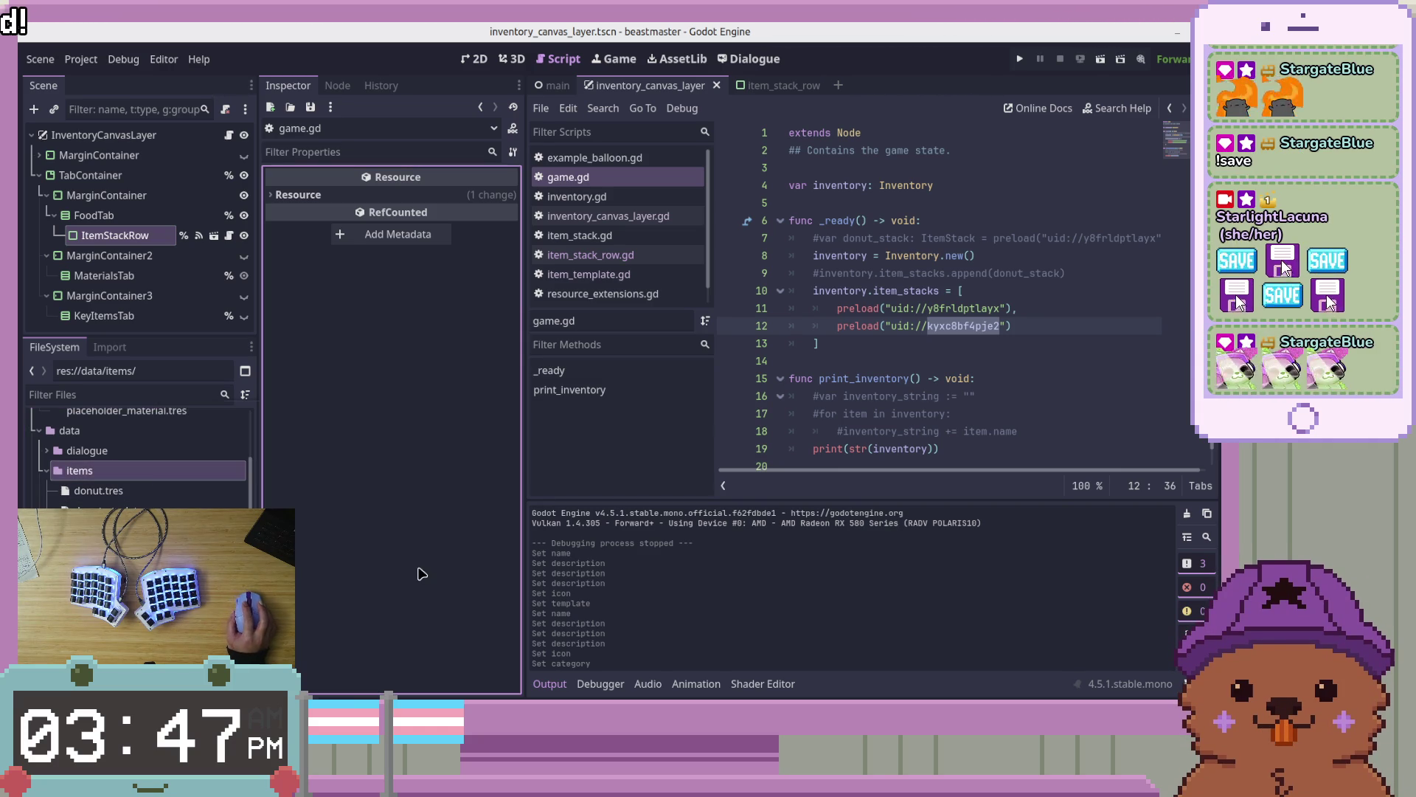
{"action": "scroll", "coordinate": [136, 472], "scroll_direction": "down", "scroll_amount": 5}
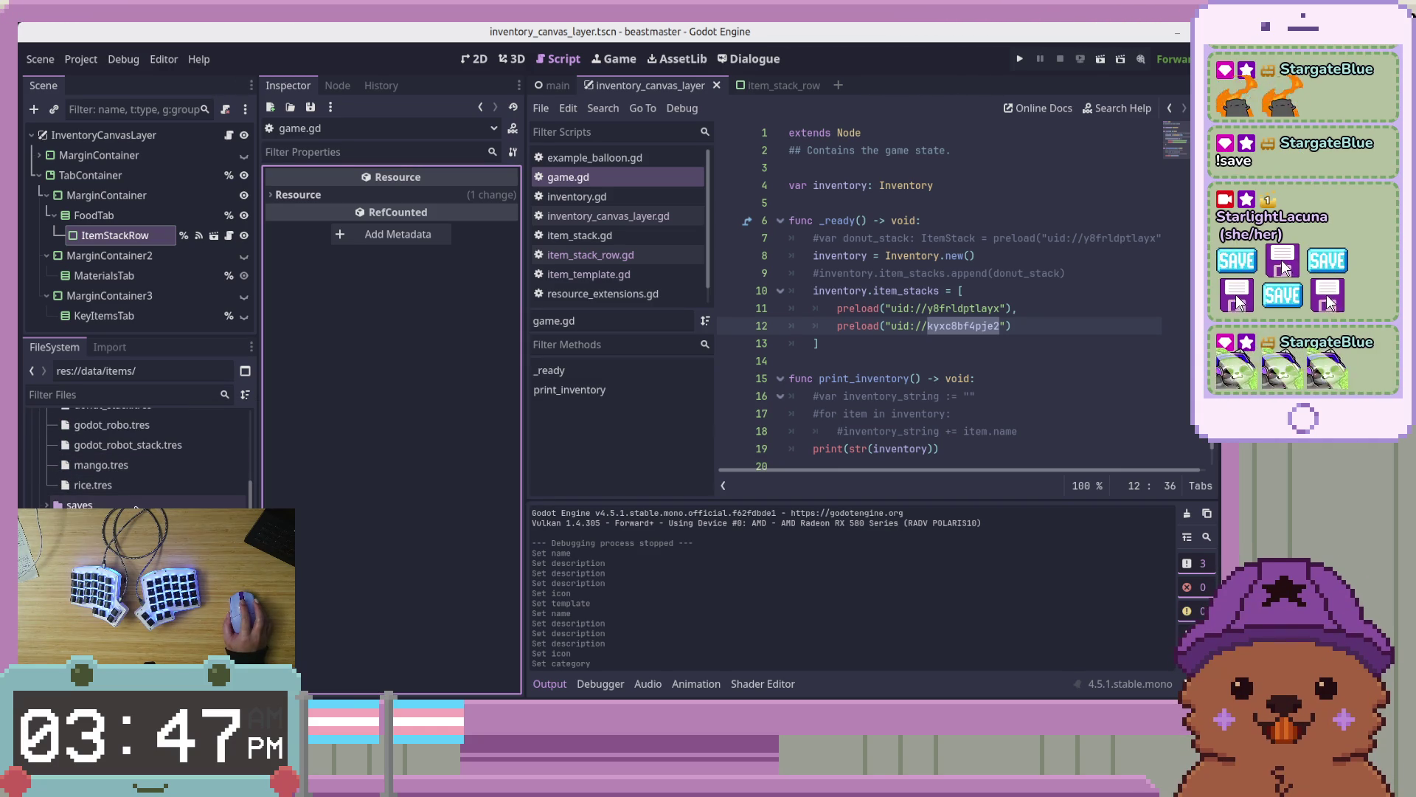
{"action": "scroll", "coordinate": [136, 501], "scroll_direction": "up", "scroll_amount": 4}
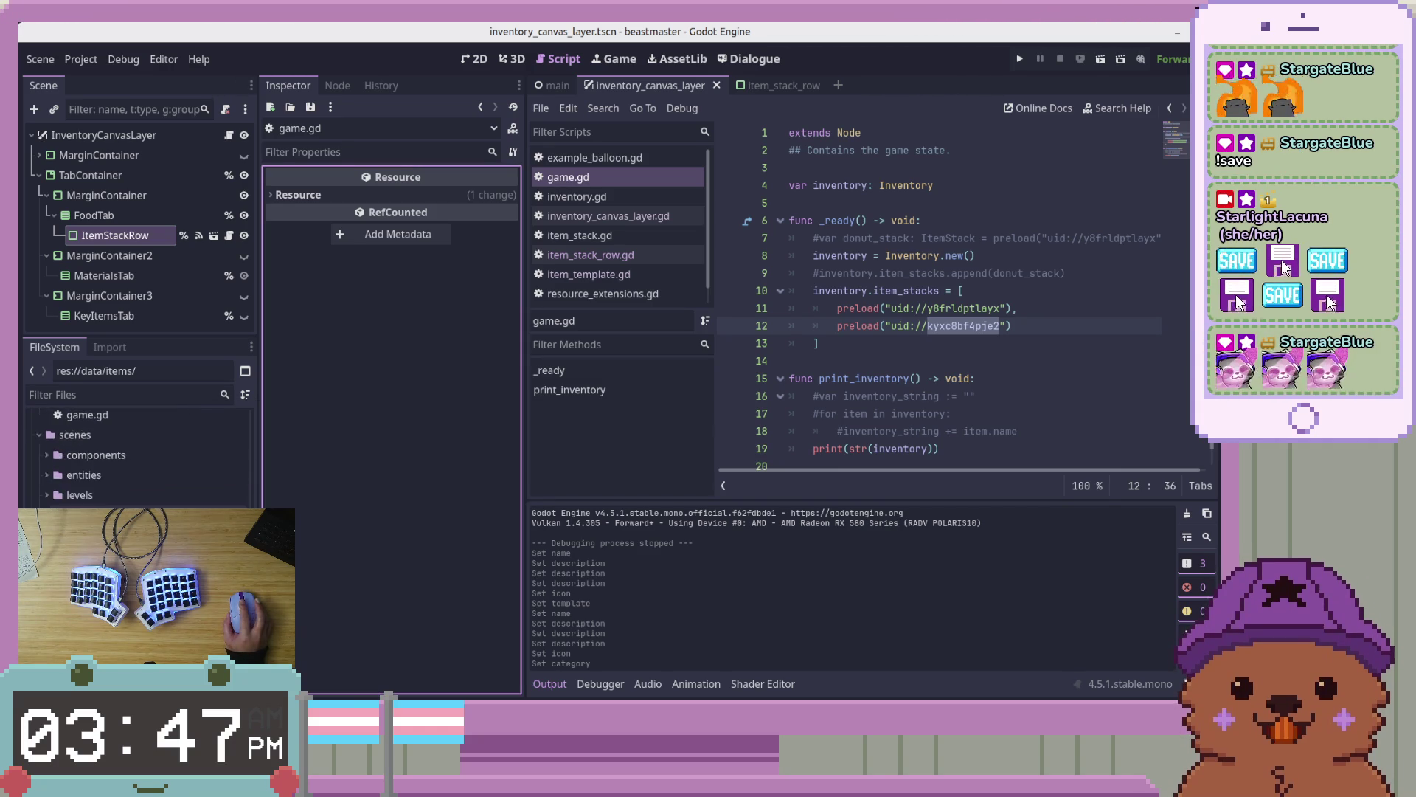
{"action": "scroll", "coordinate": [118, 472], "scroll_direction": "up", "scroll_amount": 3}
{"action": "left_click", "coordinate": [118, 466]}
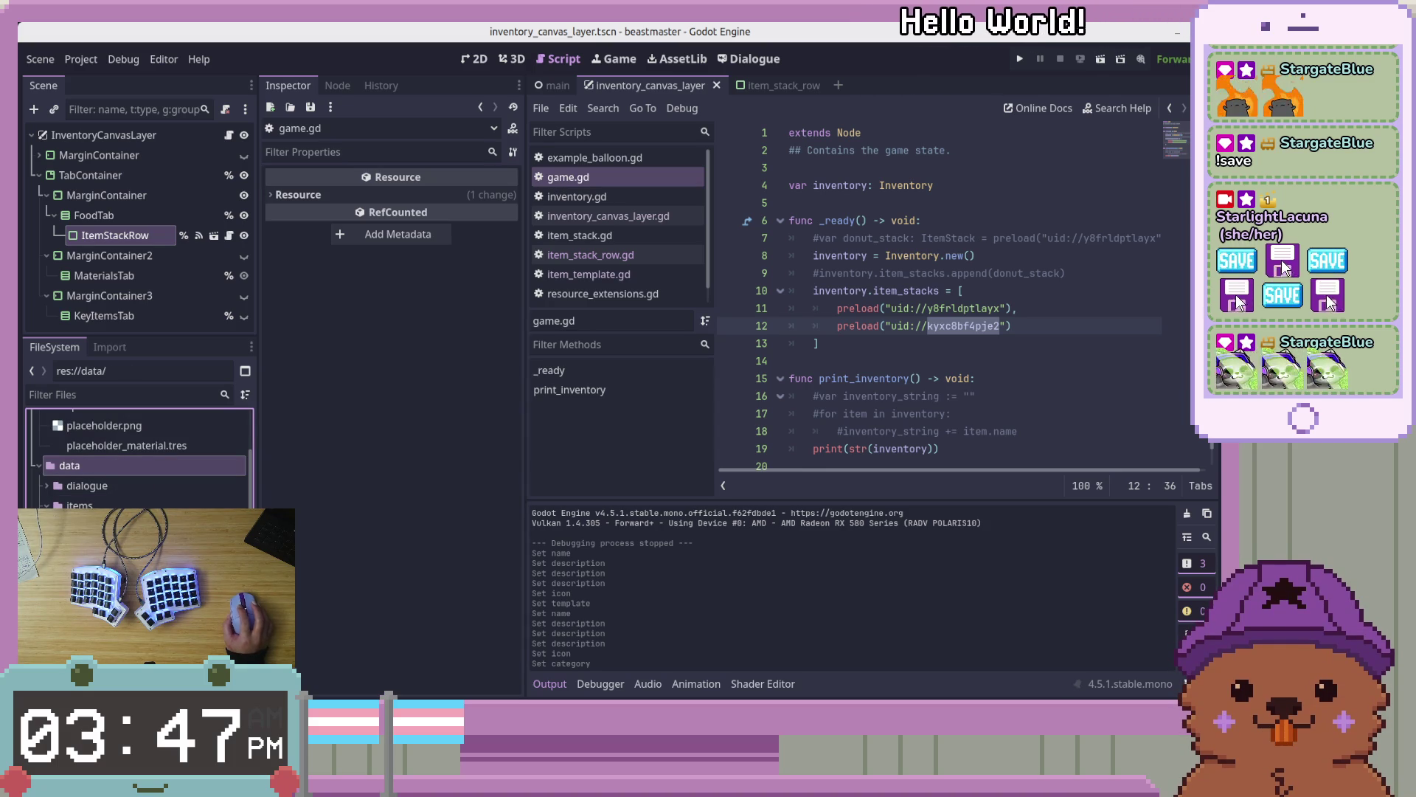
Create a new ItemStack resource and save it in data/items
{"action": "right_click", "coordinate": [155, 546]}
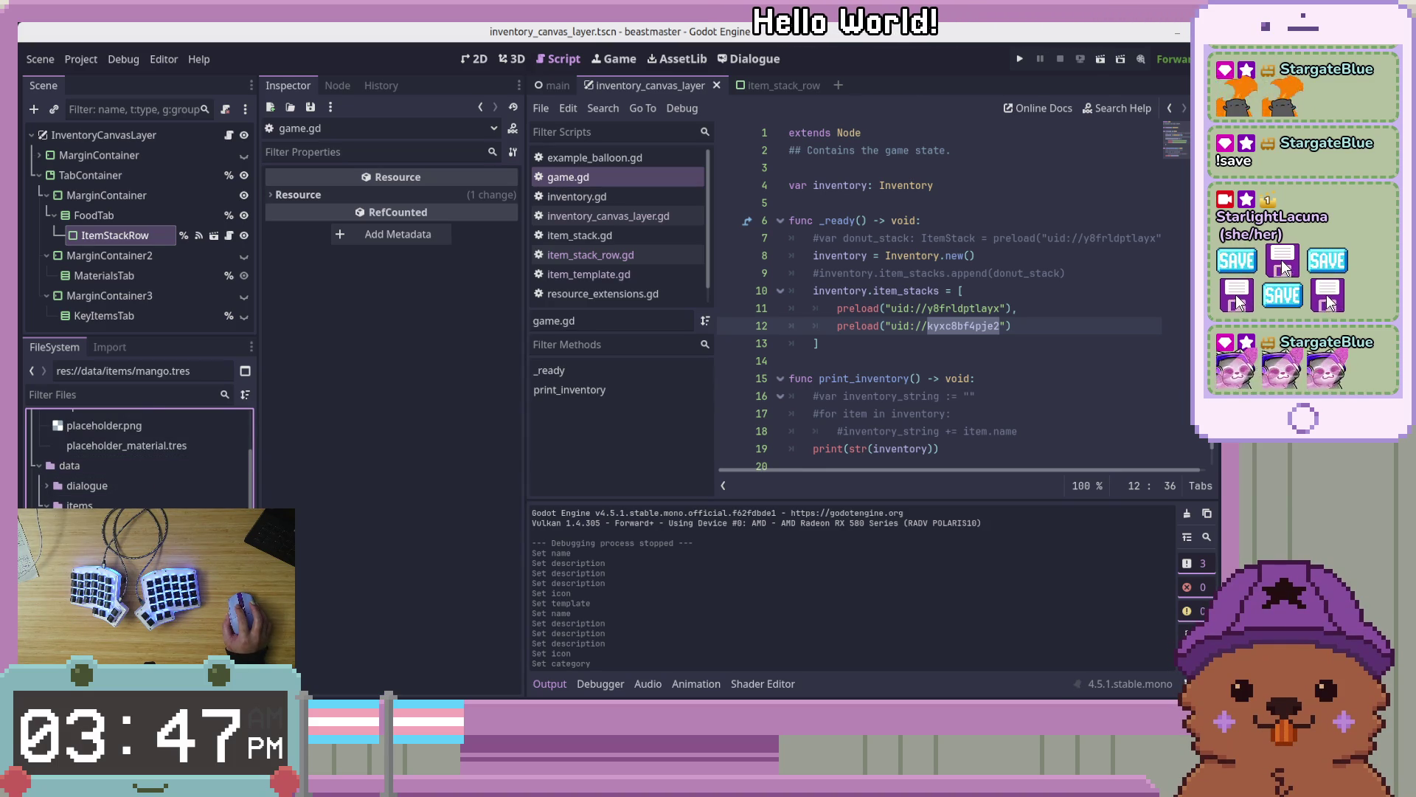
{"action": "key", "text": "Escape"}
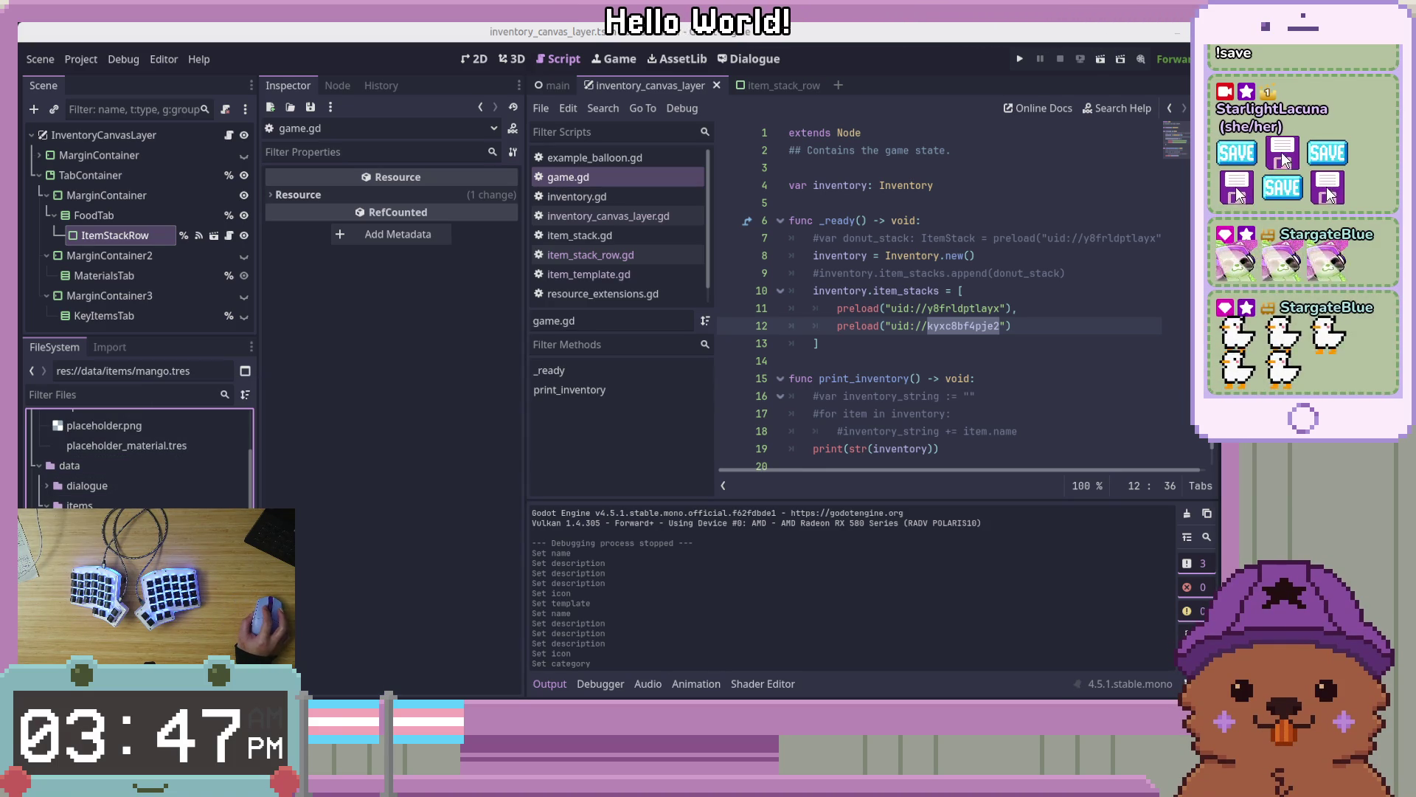
{"action": "right_click", "coordinate": [122, 546]}
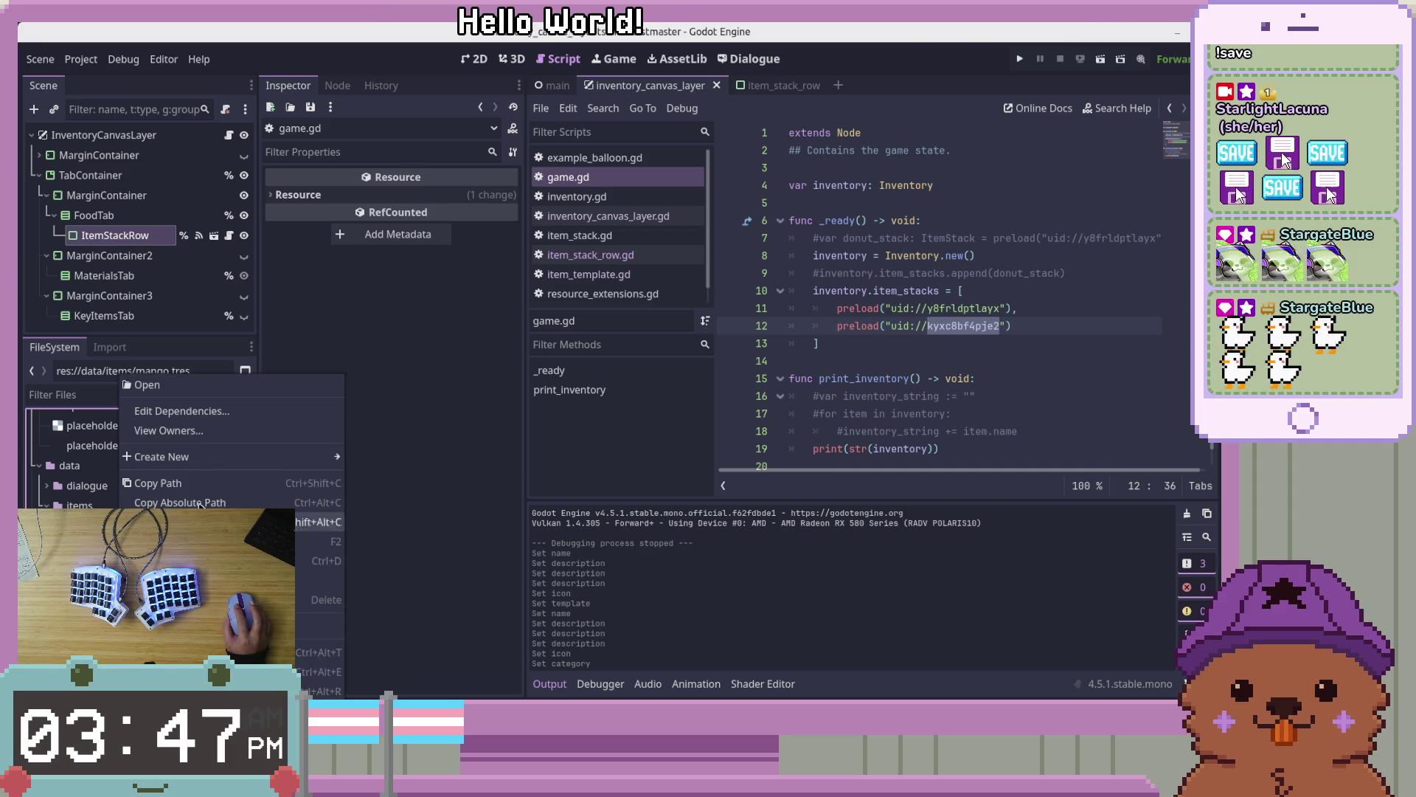
{"action": "mouse_move", "coordinate": [325, 456]}
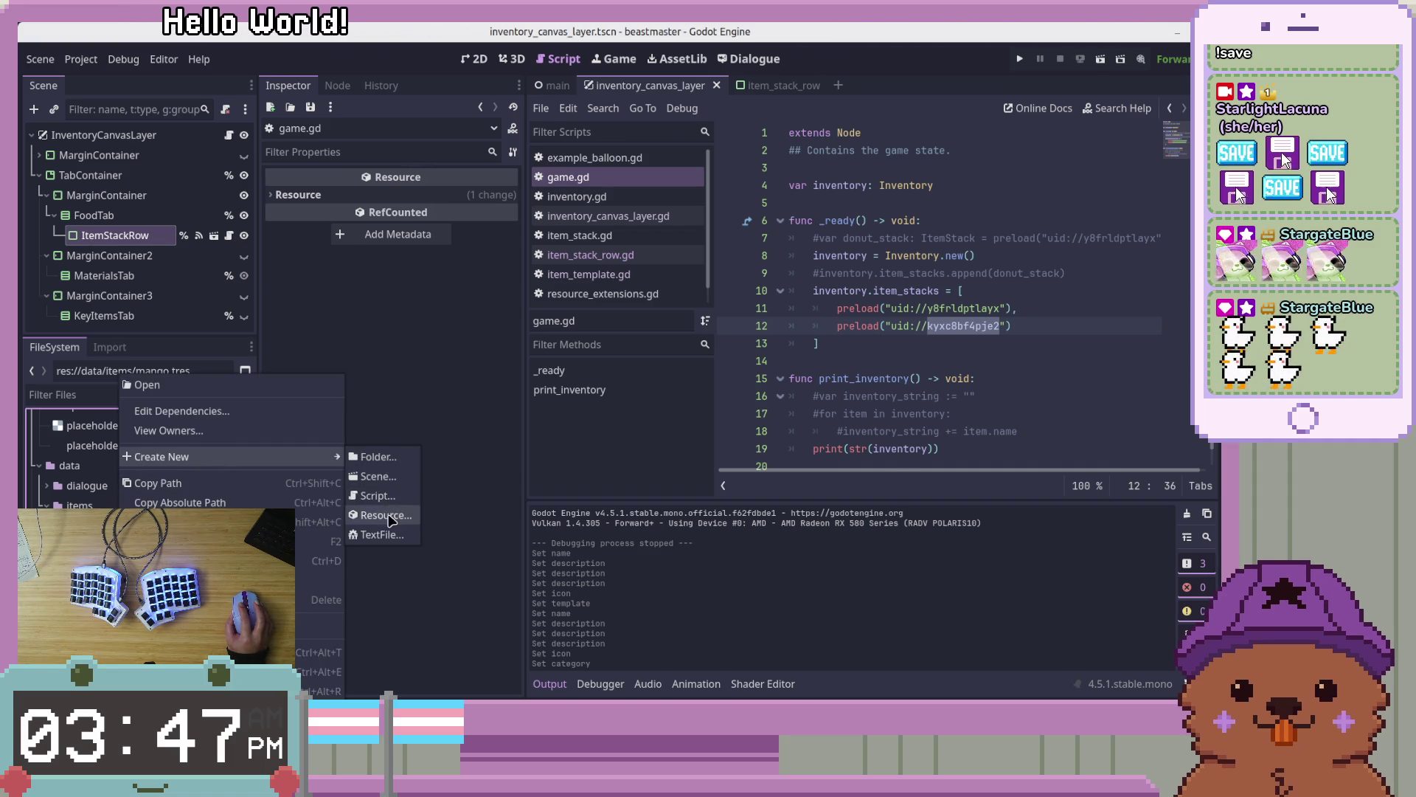
{"action": "left_click", "coordinate": [385, 515]}
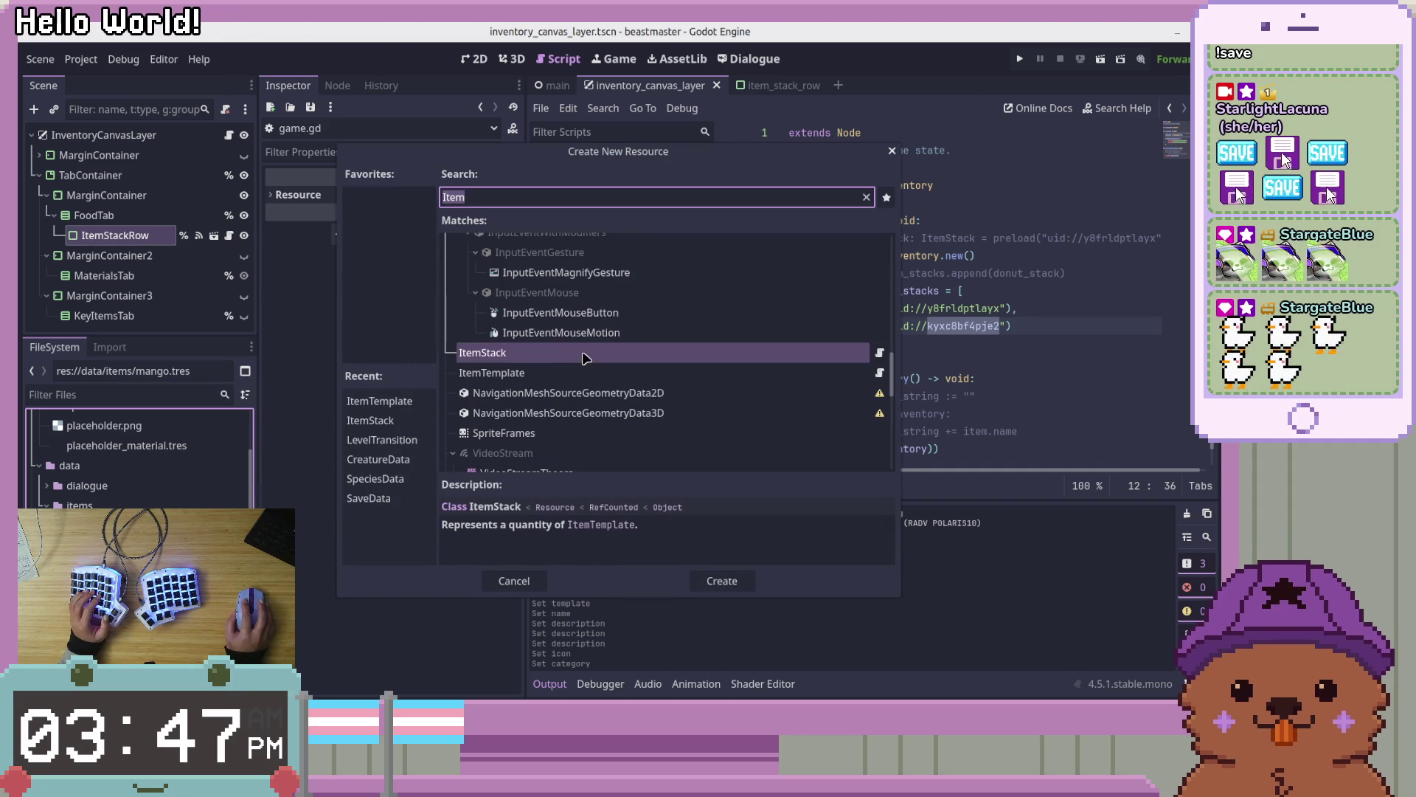
{"action": "key", "text": "Return"}
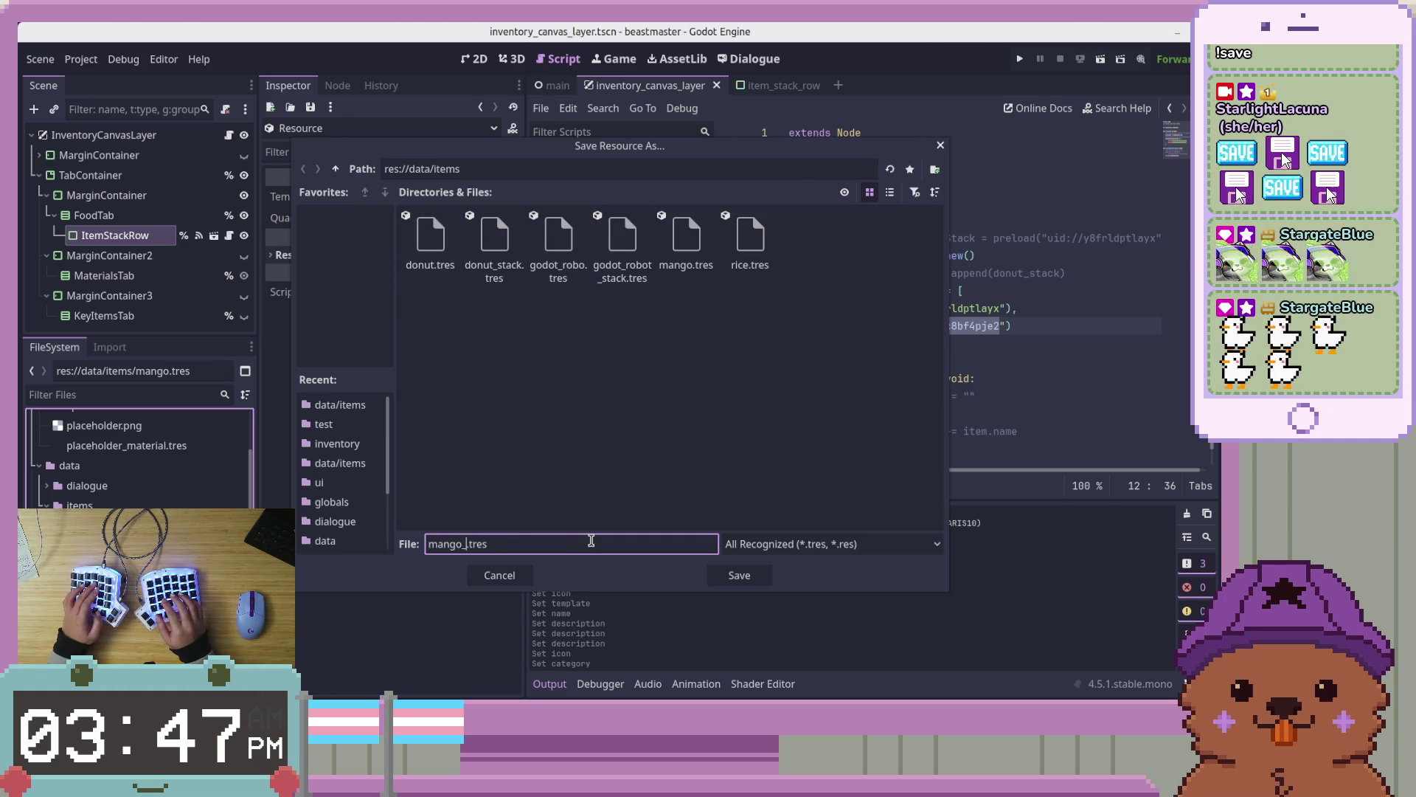
{"action": "key", "text": "Return"}
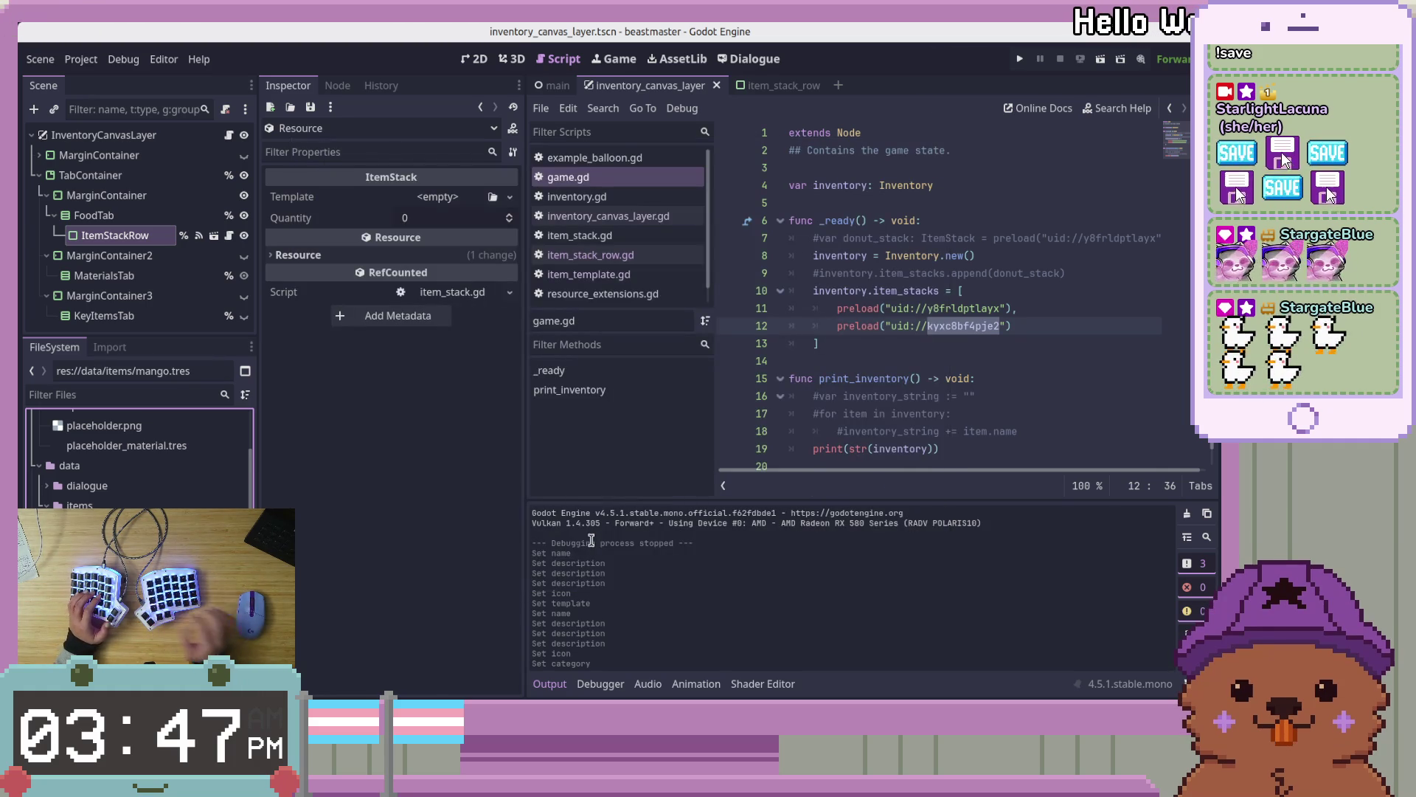
Load mango.tres as the stack's Template and set Quantity to 3
{"action": "left_click", "coordinate": [442, 196]}
{"action": "left_click", "coordinate": [449, 246]}
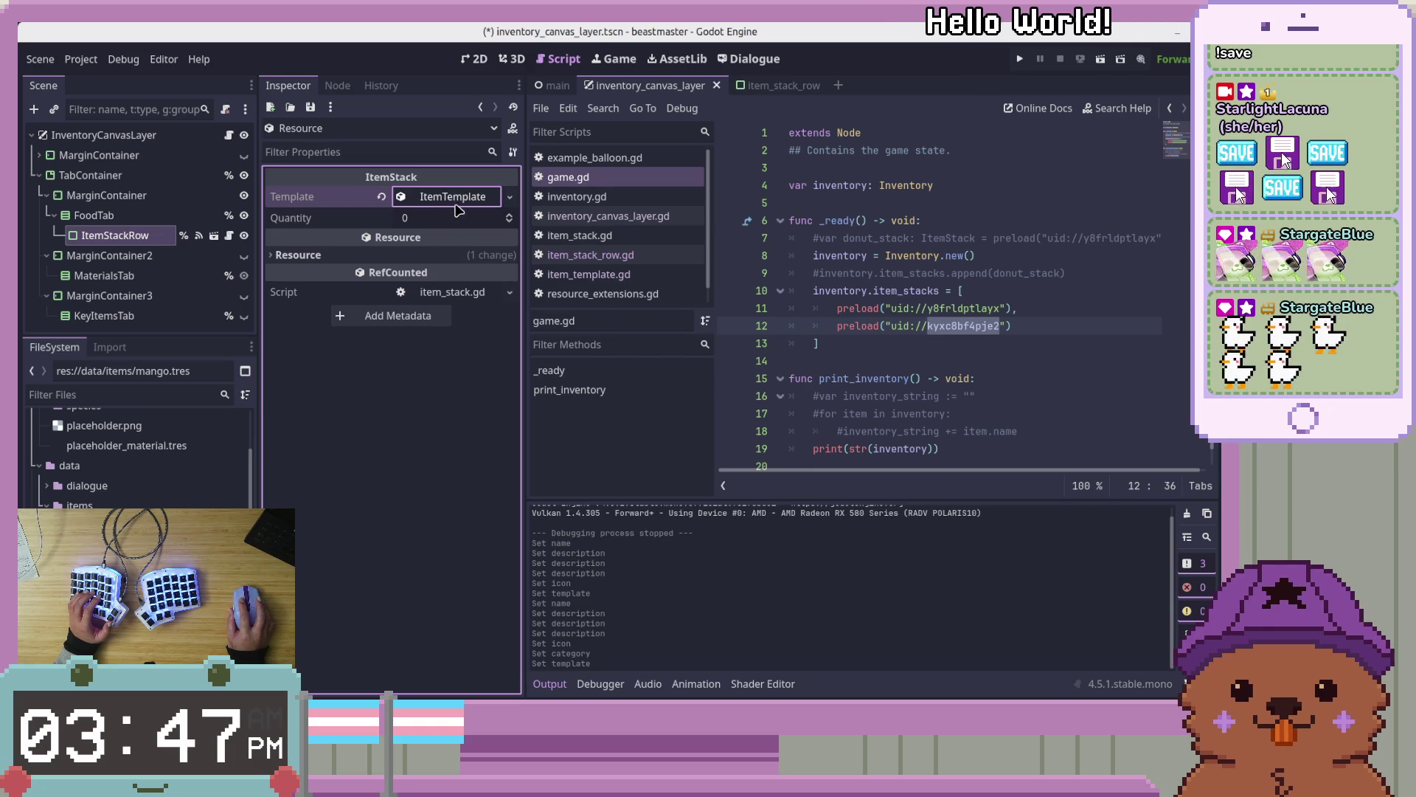
{"action": "left_click", "coordinate": [510, 197]}
{"action": "left_click", "coordinate": [472, 264]}
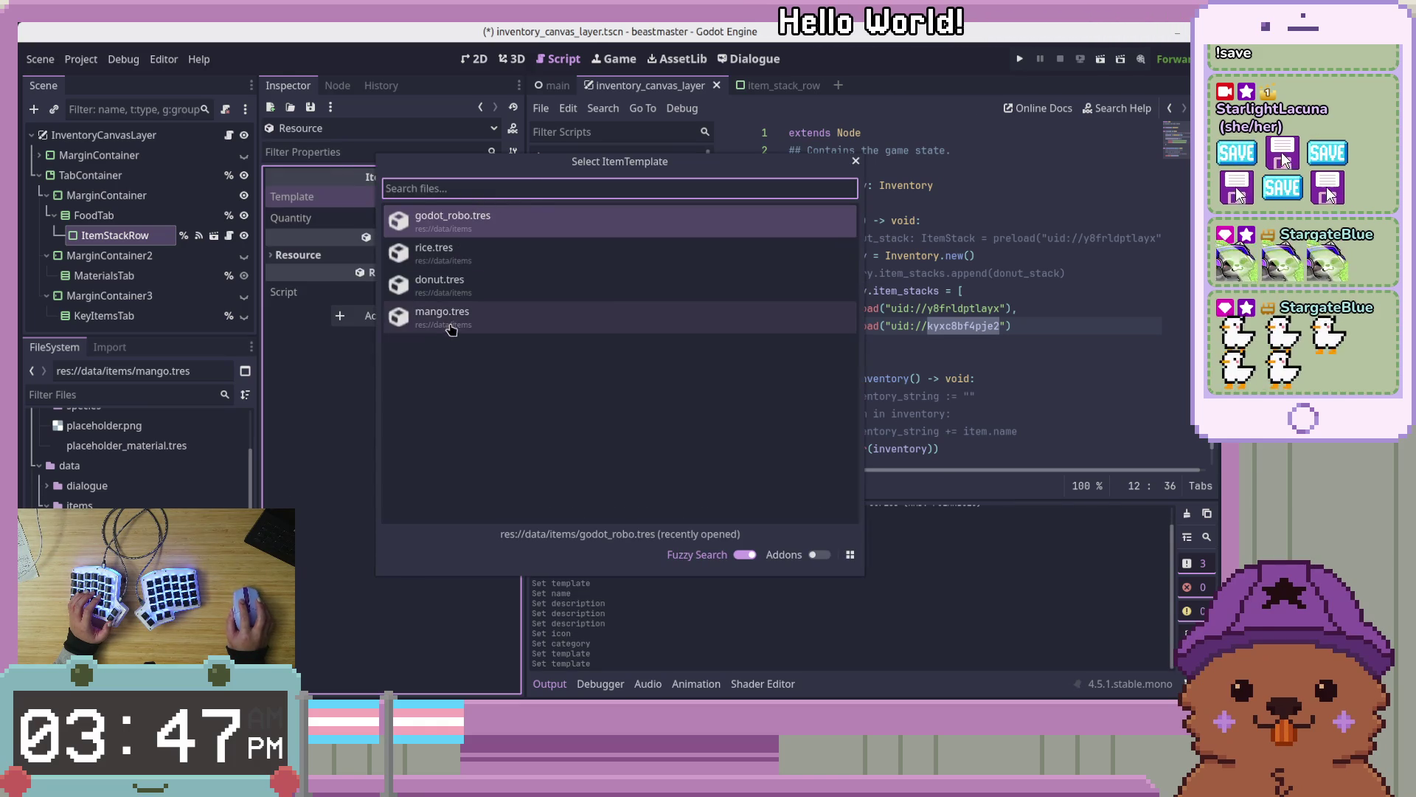
{"action": "double_click", "coordinate": [453, 317]}
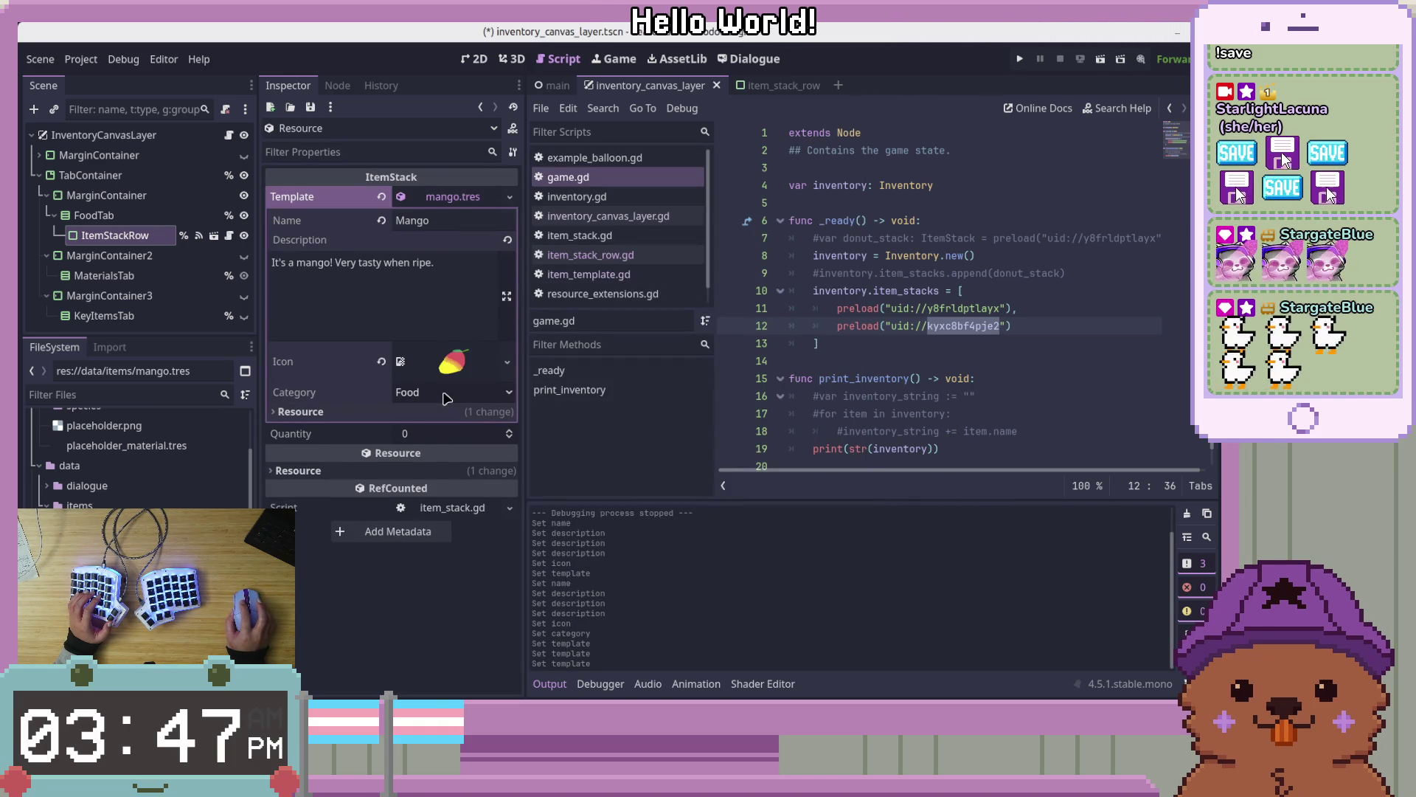
{"action": "left_click", "coordinate": [450, 196]}
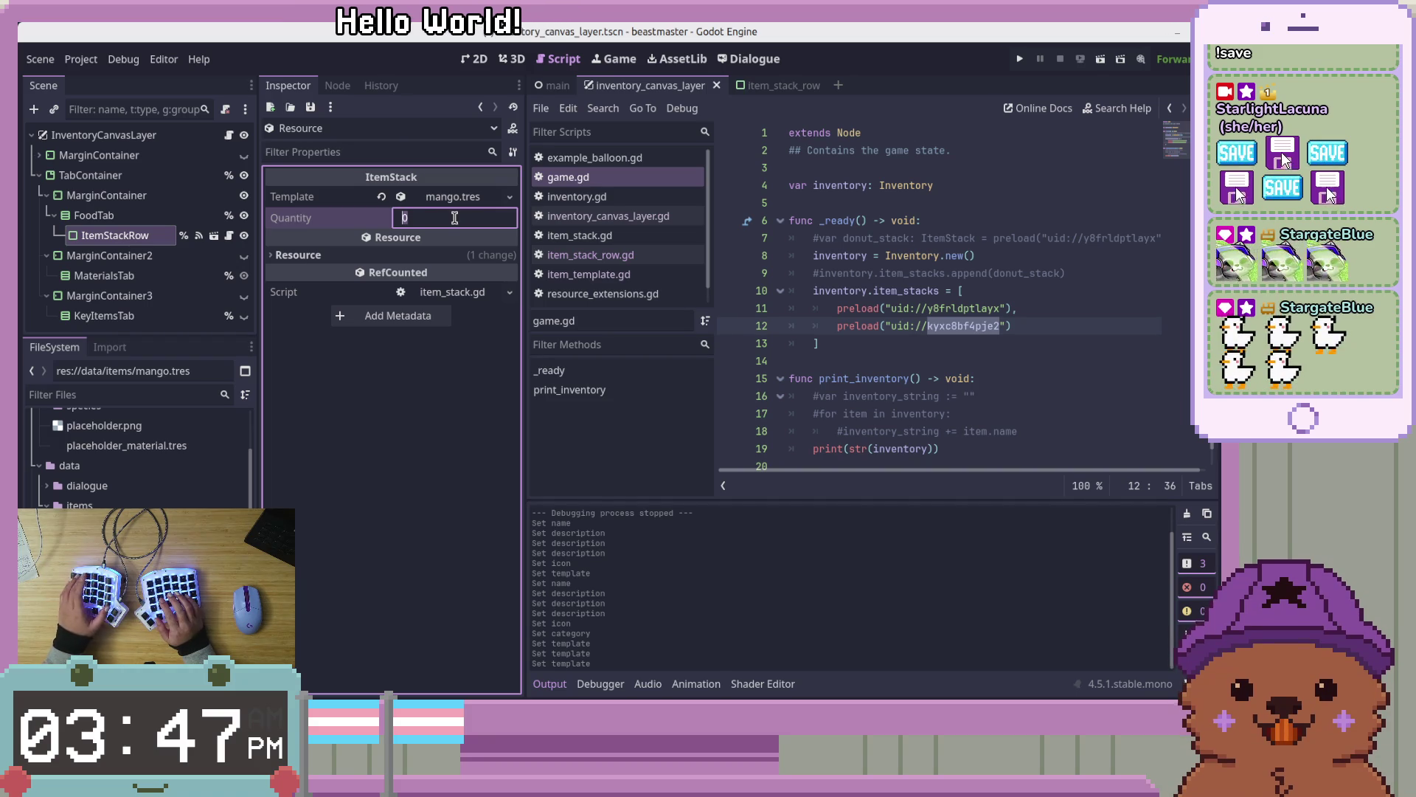
{"action": "type", "text": "3"}
{"action": "key", "text": "Return"}
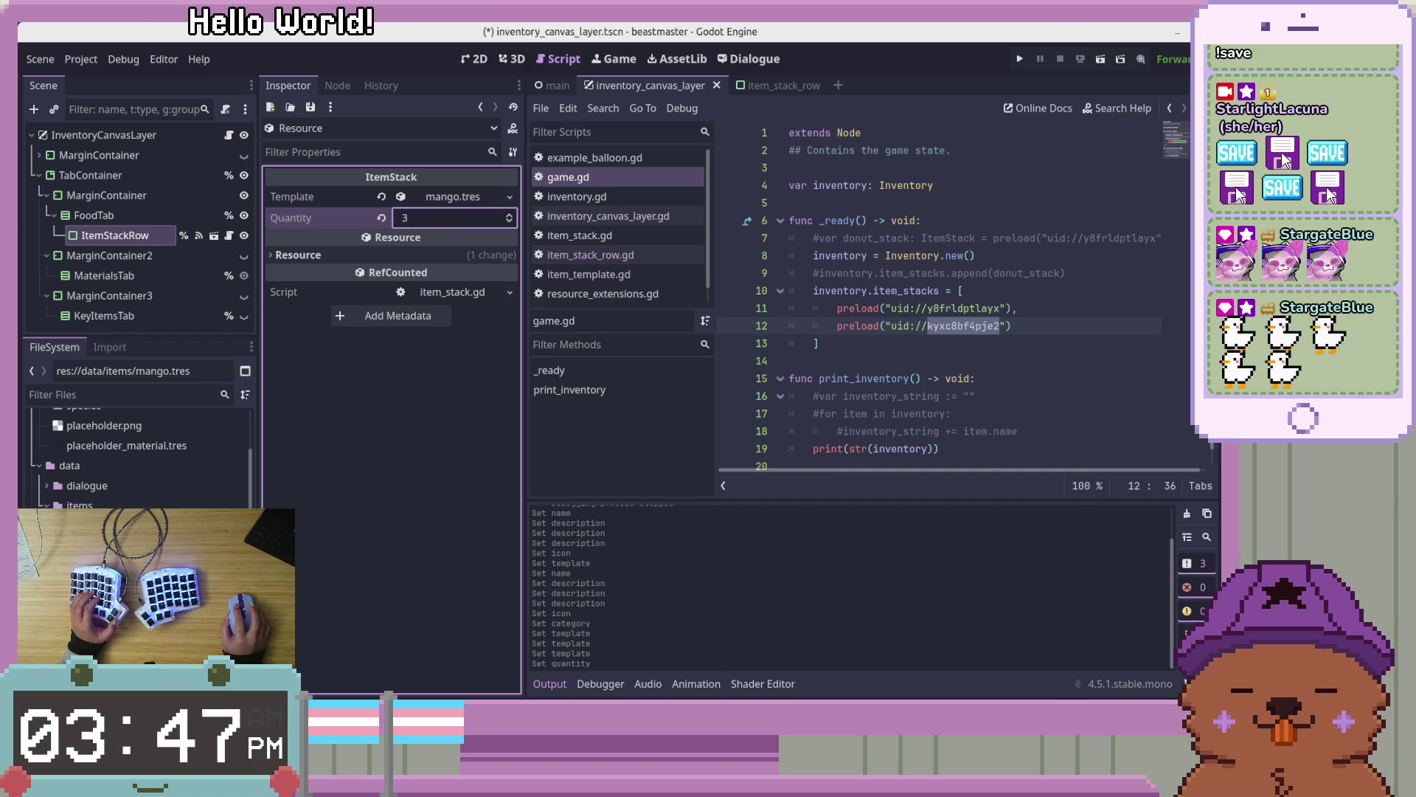
Create a new ItemStack resource saved as rice_stack.tres in the items folder
{"action": "right_click", "coordinate": [128, 546]}
{"action": "mouse_move", "coordinate": [174, 458]}
{"action": "left_click", "coordinate": [384, 514]}
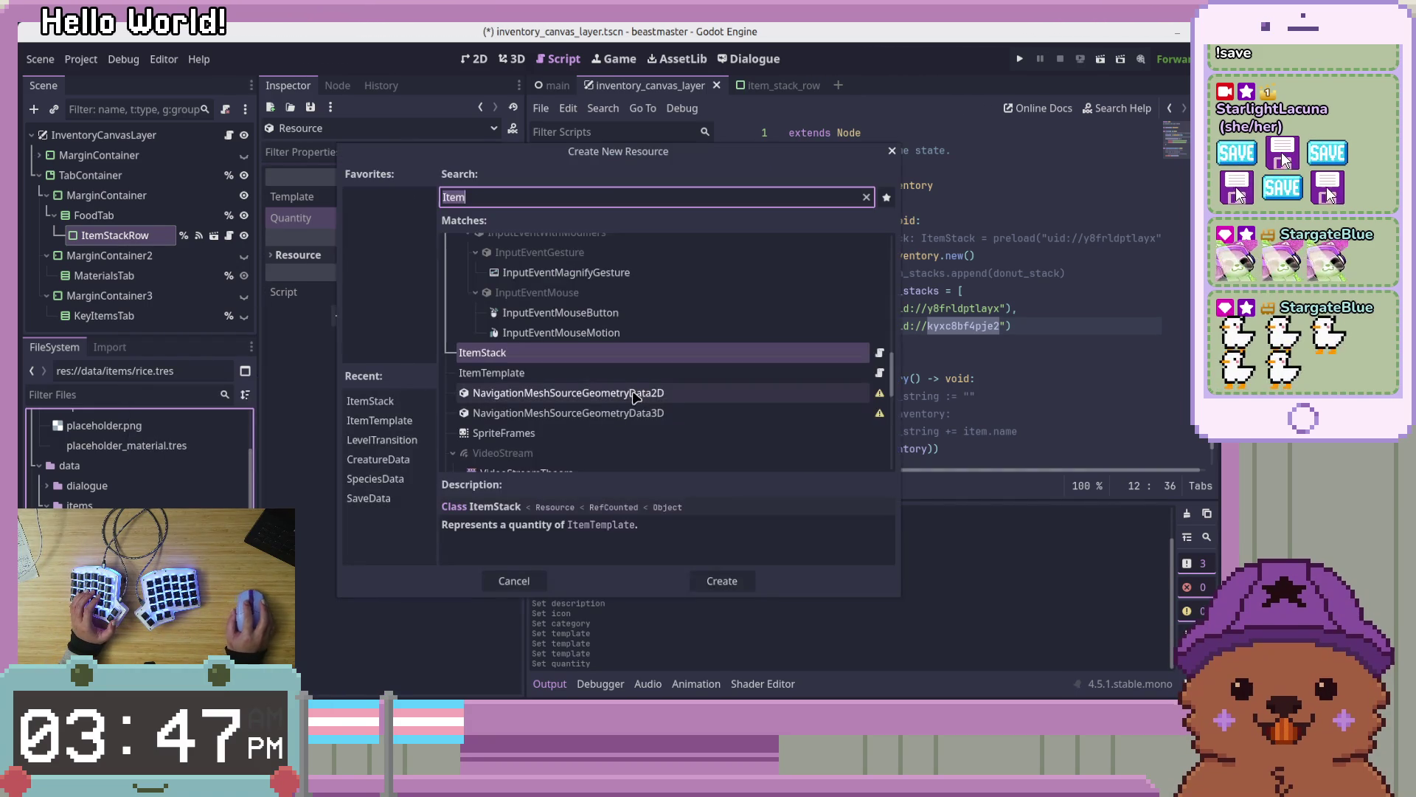
{"action": "double_click", "coordinate": [590, 353]}
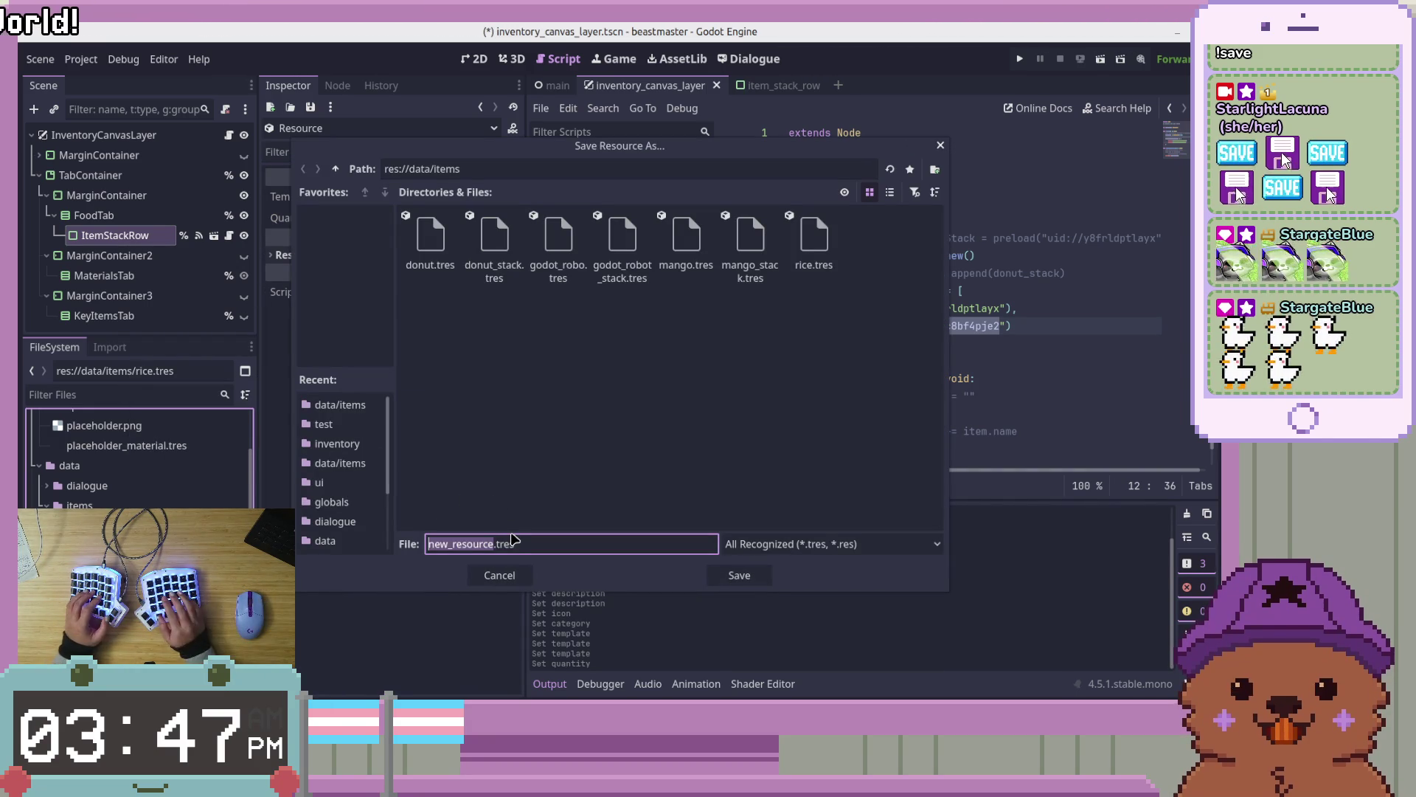
{"action": "type", "text": "rice_stack"}
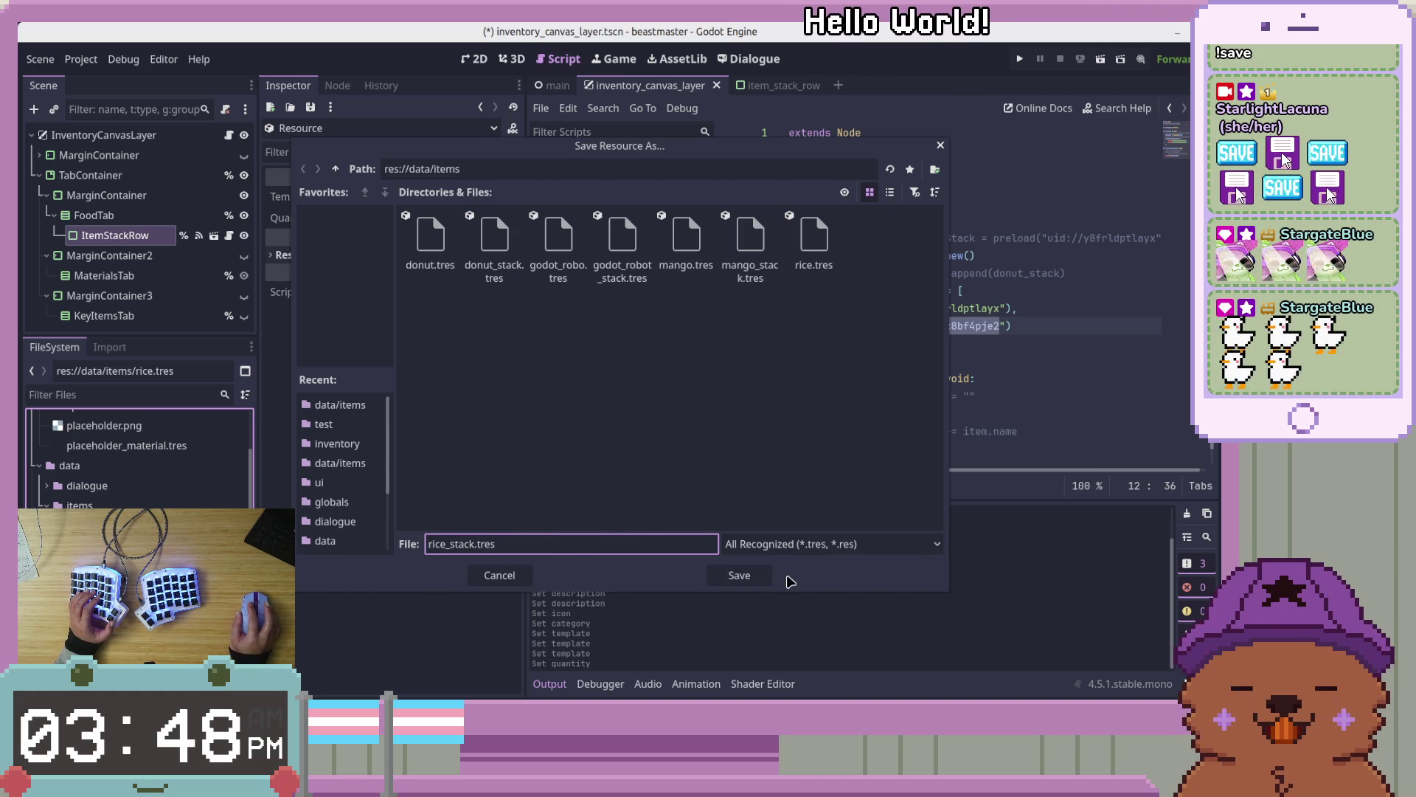
{"action": "left_click", "coordinate": [740, 575]}
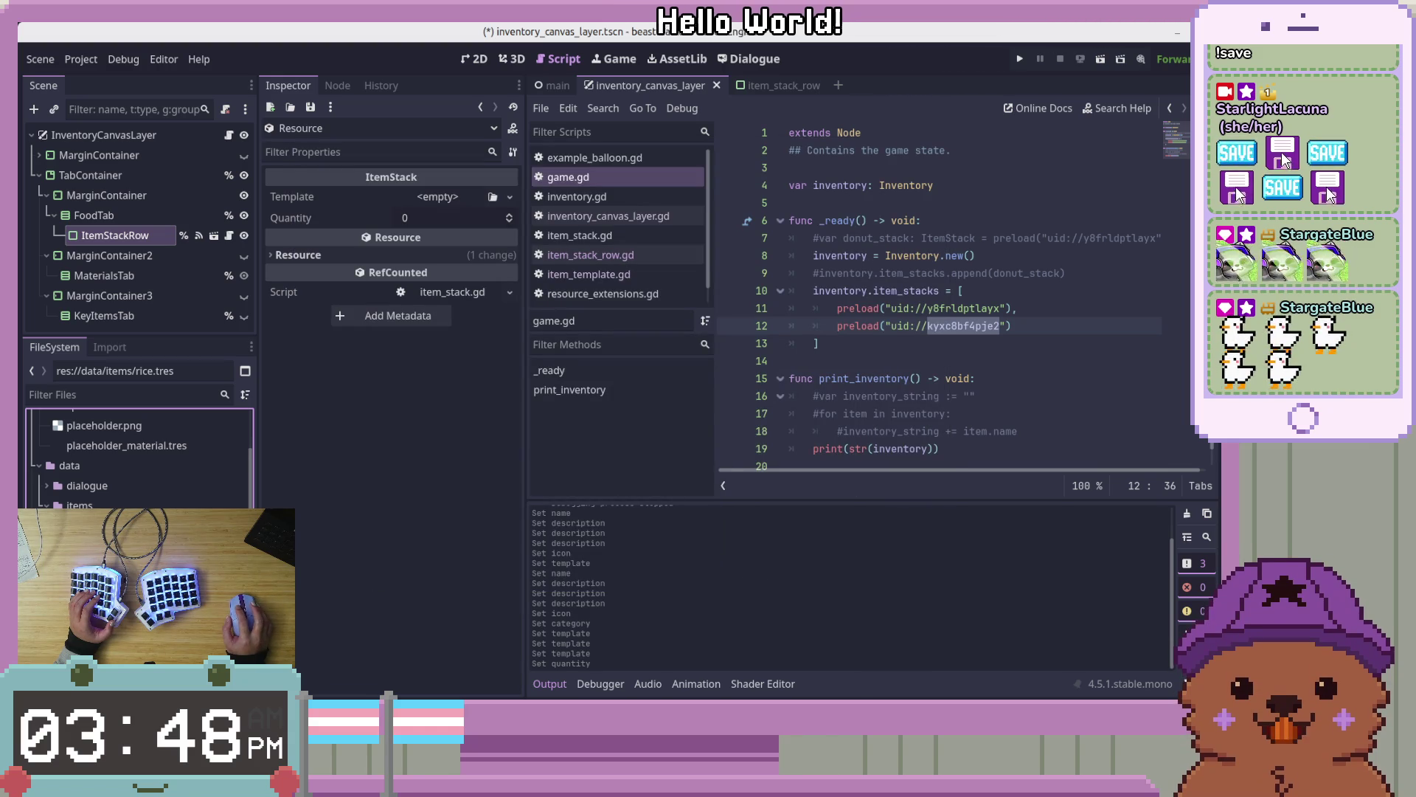
{"action": "left_click", "coordinate": [378, 634]}
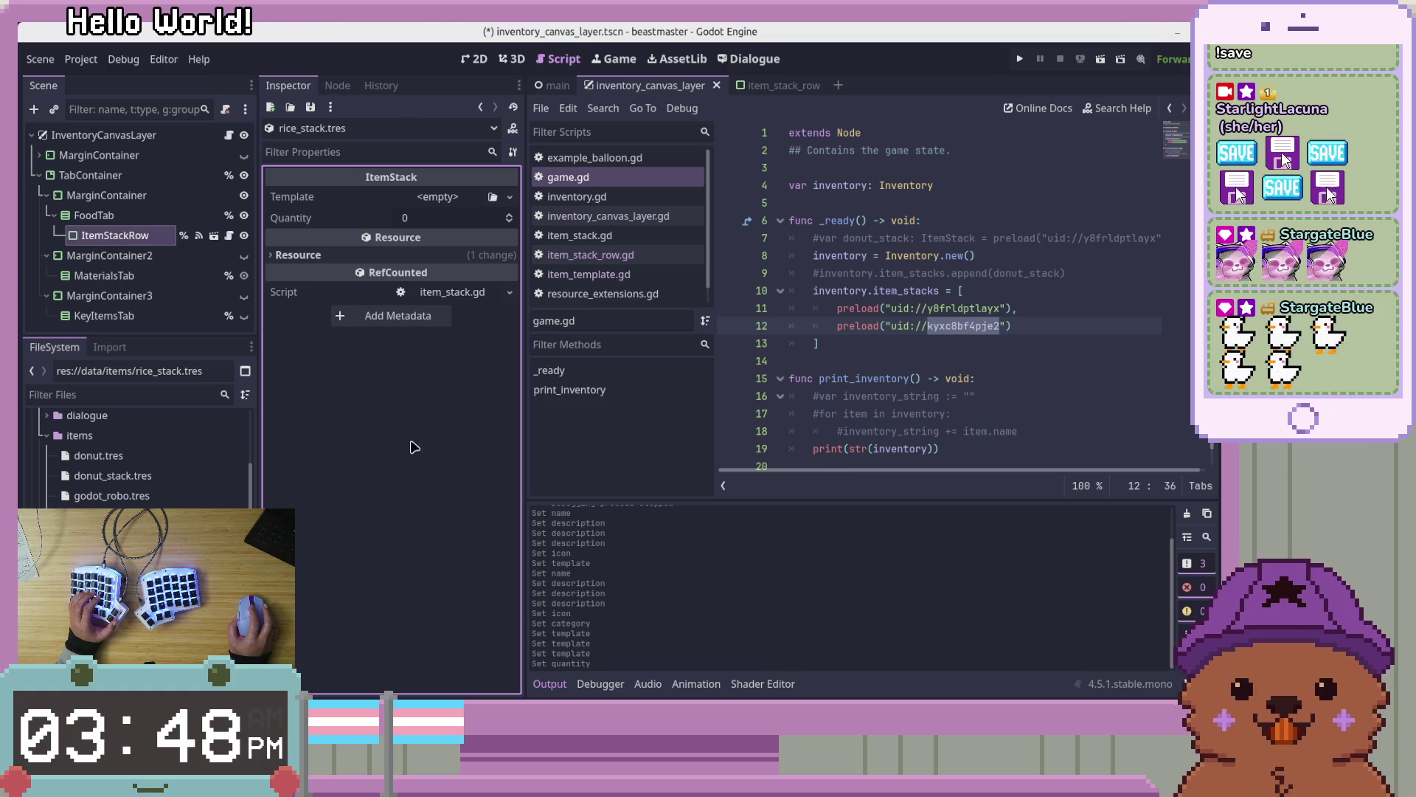
Assign rice.tres as the stack's Template and set Quantity to 100
{"action": "left_click", "coordinate": [452, 196]}
{"action": "left_click", "coordinate": [432, 441]}
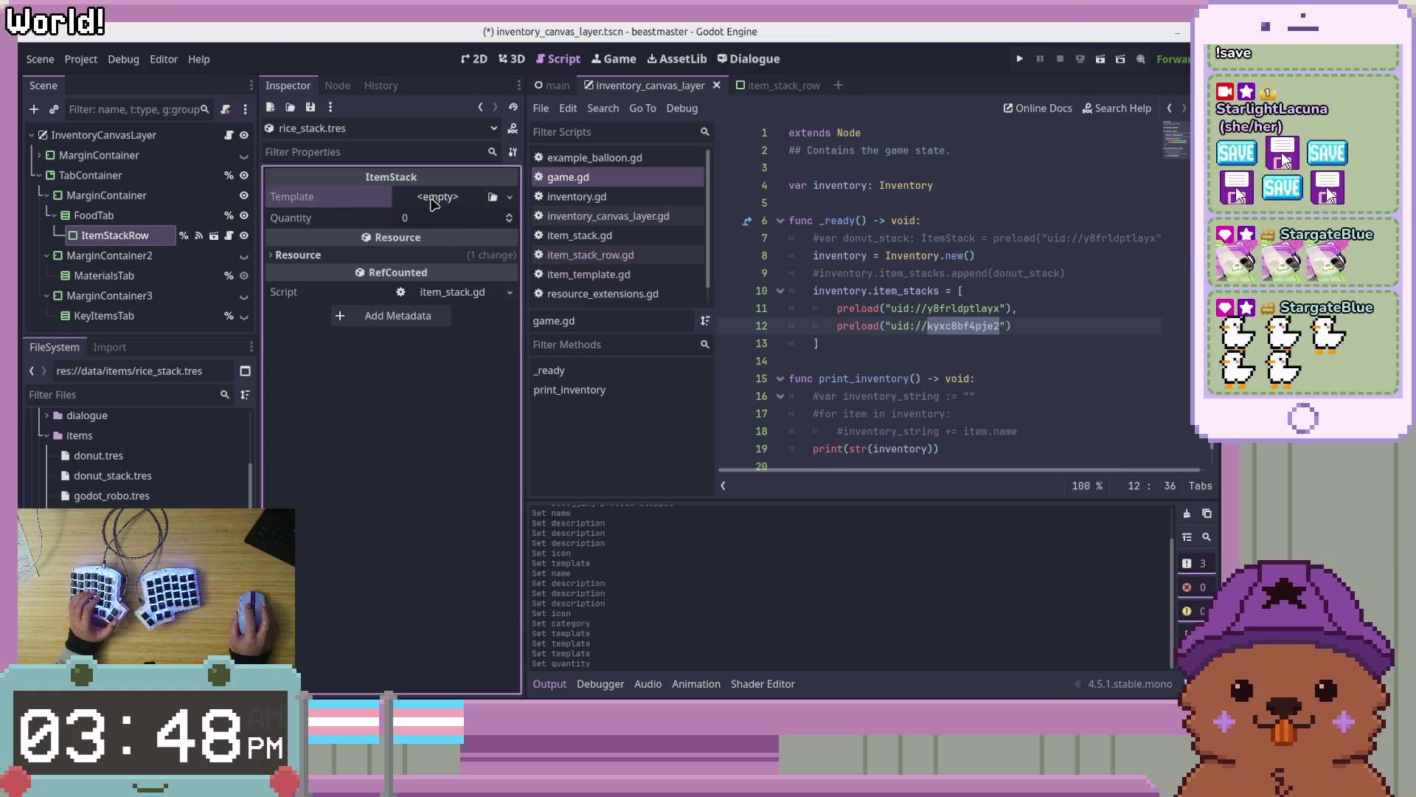
{"action": "left_click", "coordinate": [435, 198]}
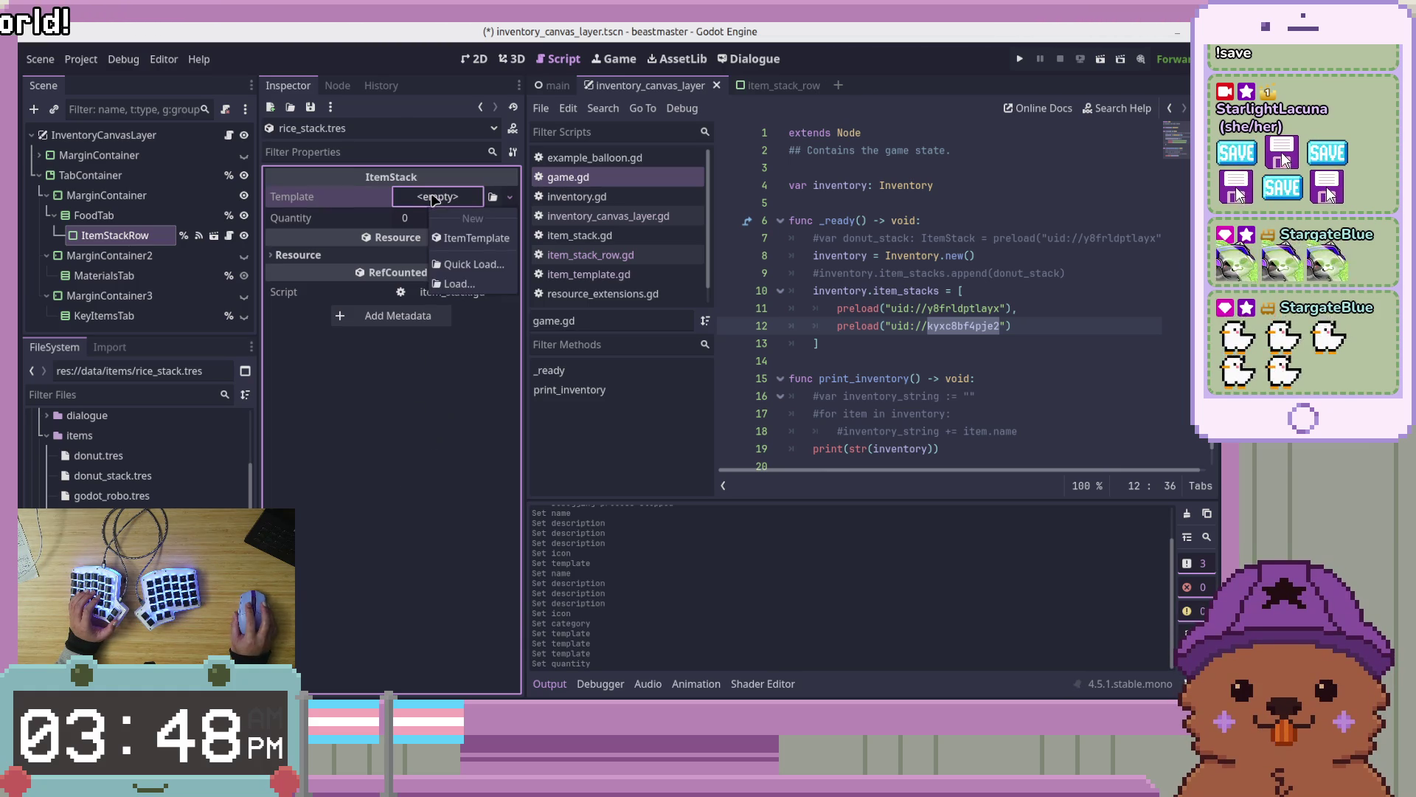
{"action": "left_click", "coordinate": [466, 238]}
{"action": "left_click", "coordinate": [456, 196]}
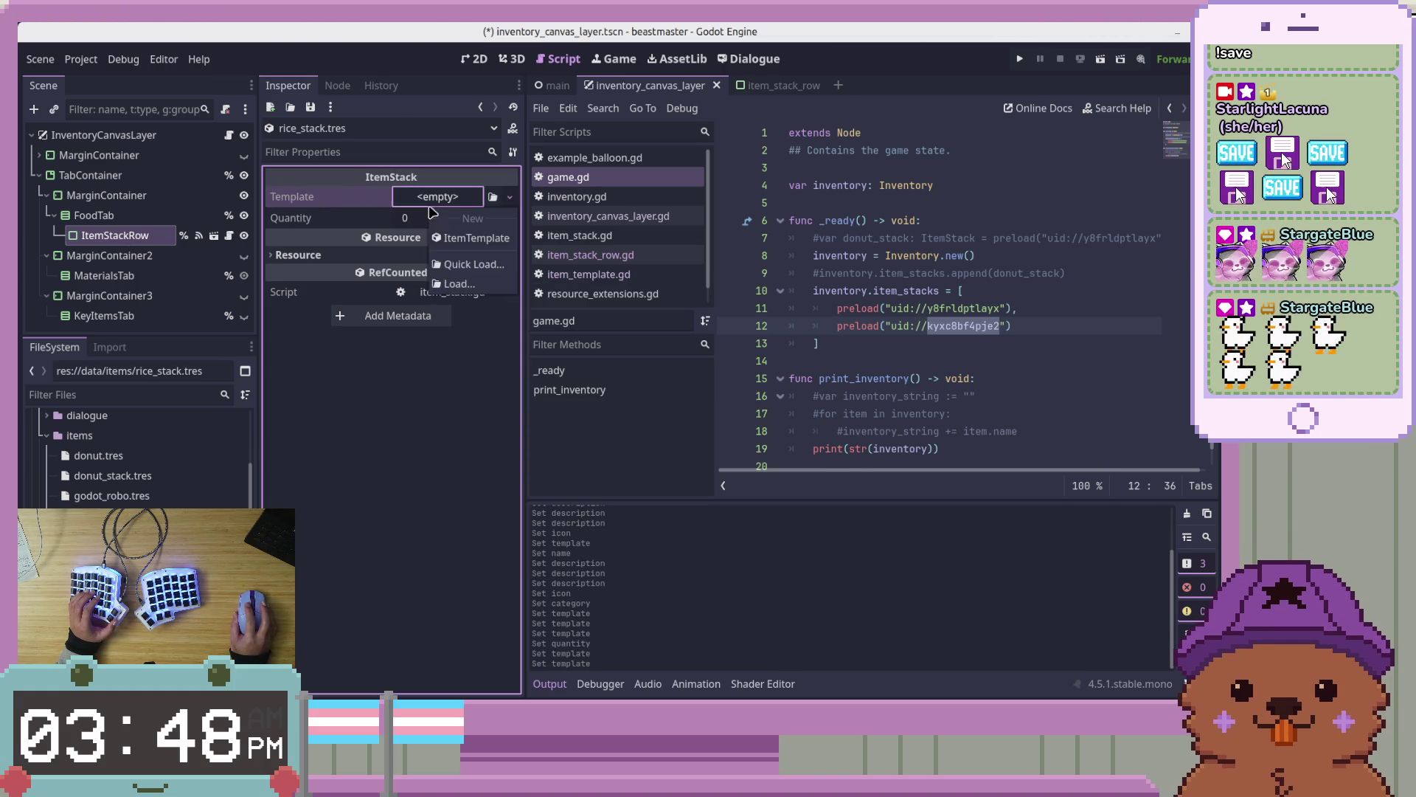
{"action": "left_click", "coordinate": [446, 266]}
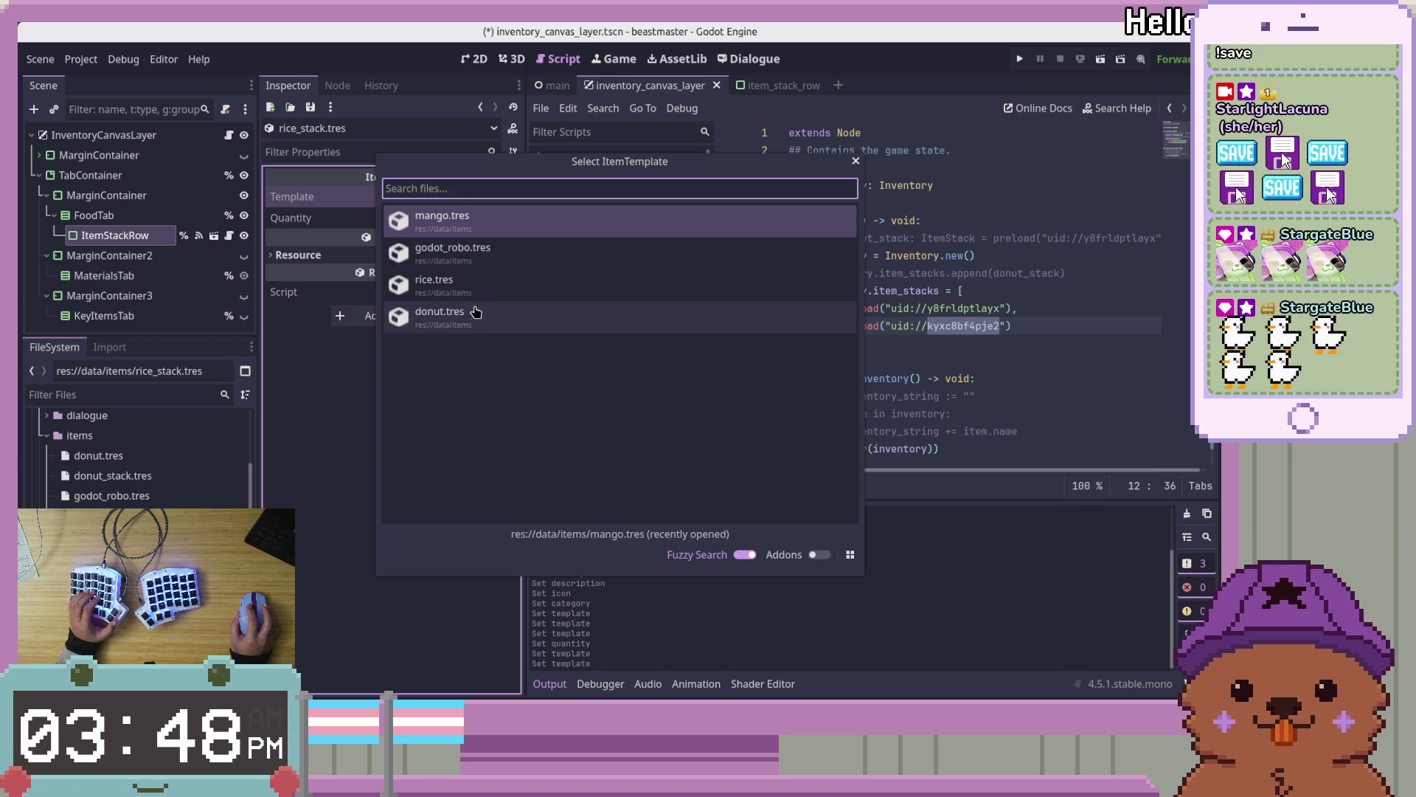
{"action": "left_click", "coordinate": [508, 286]}
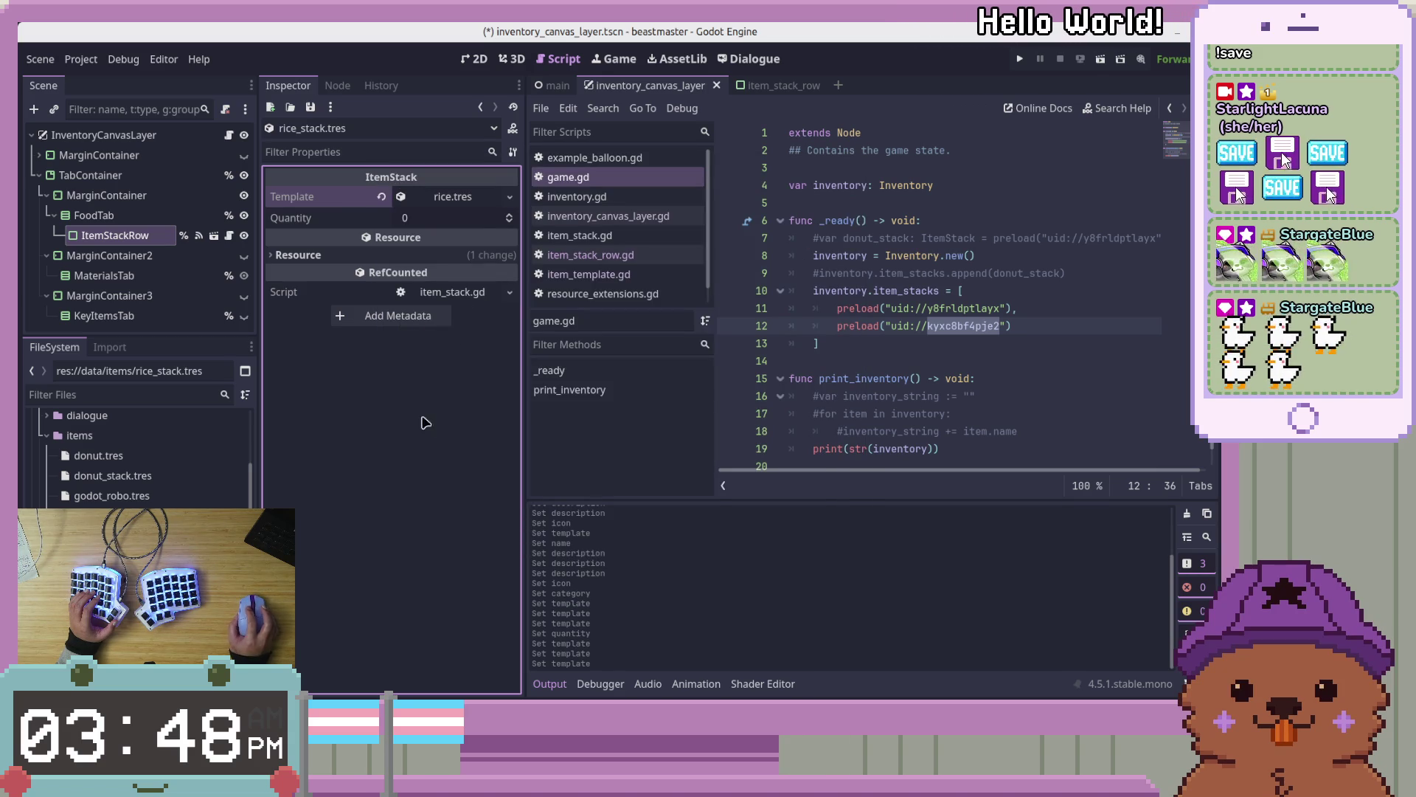
{"action": "left_click", "coordinate": [467, 215]}
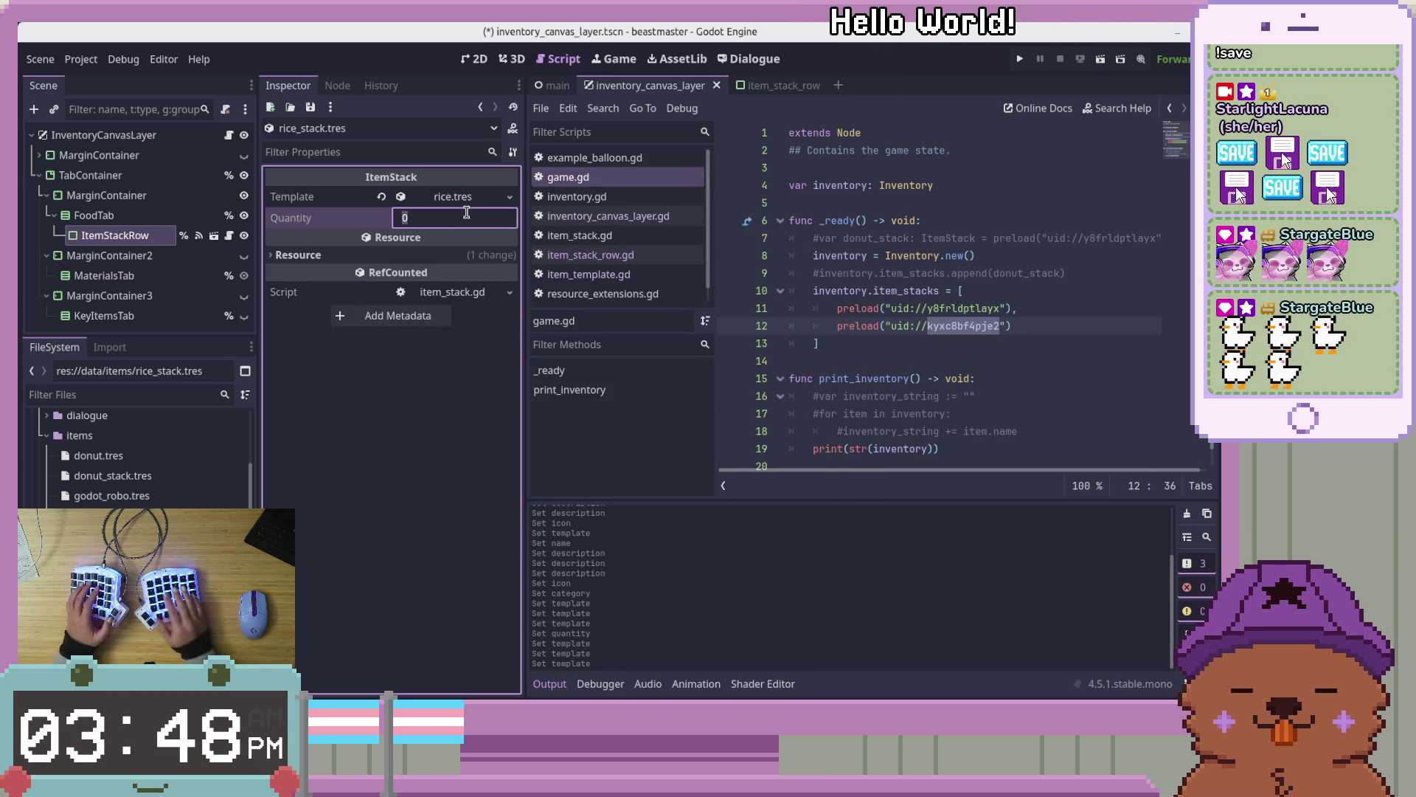
{"action": "type", "text": "100"}
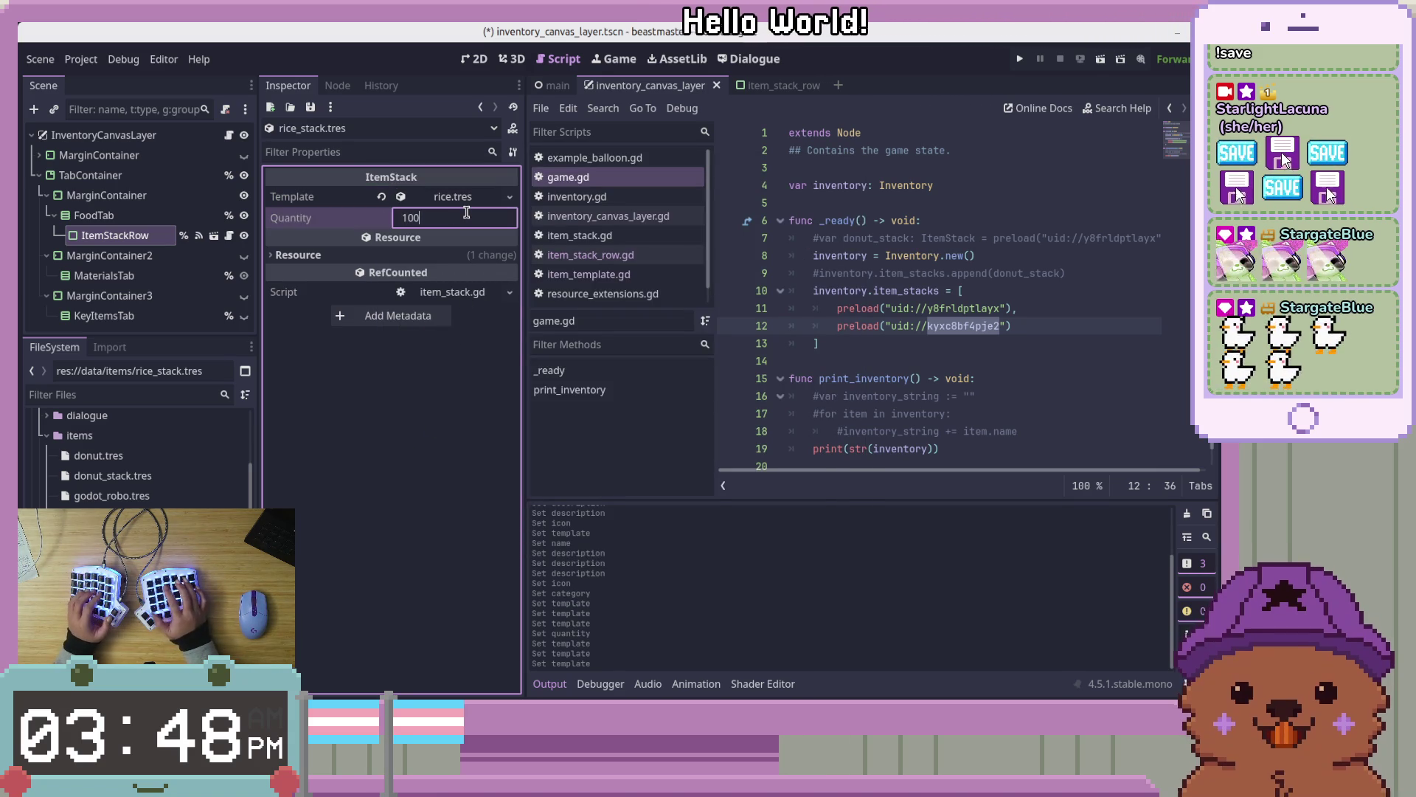
{"action": "key", "text": "Return"}
{"action": "left_click", "coordinate": [437, 422]}
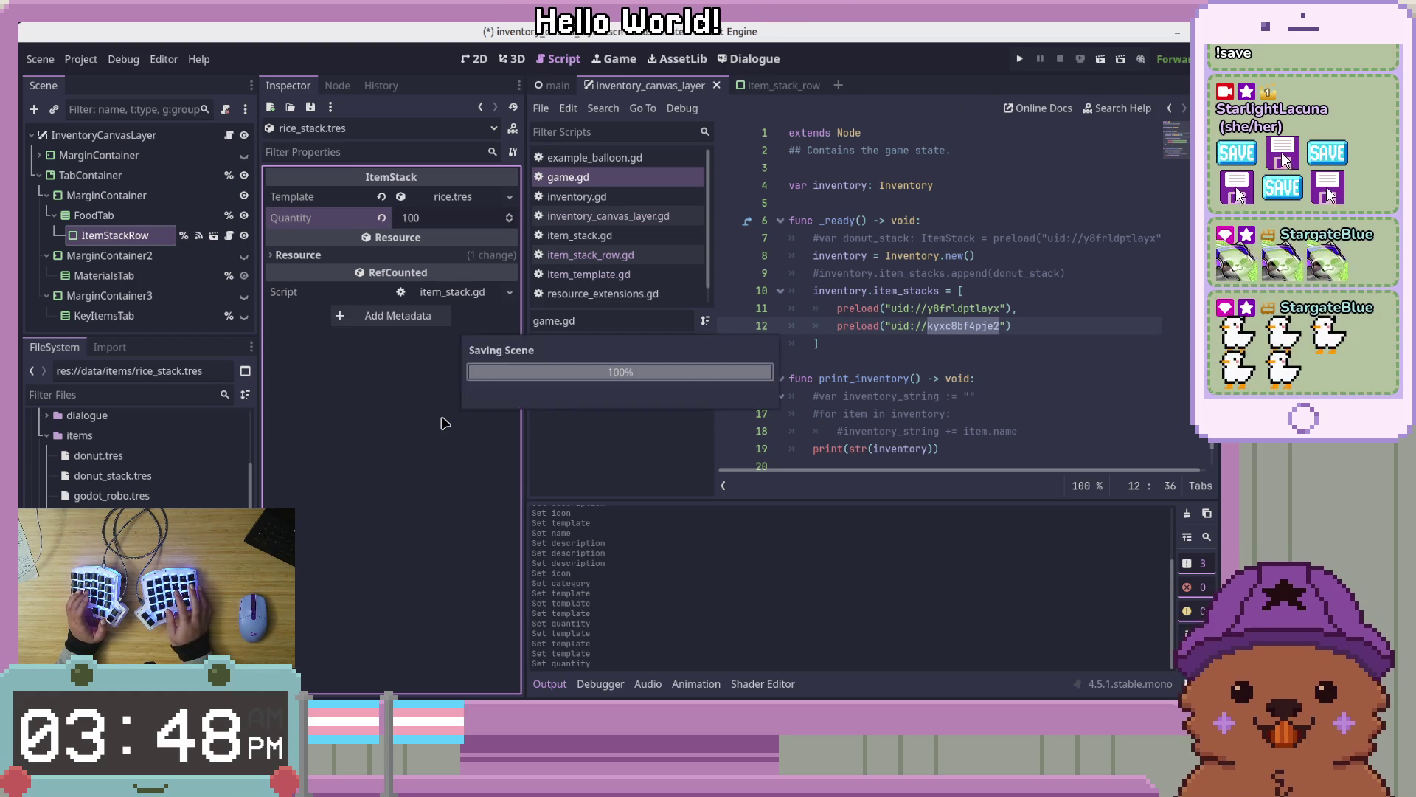
{"action": "left_click", "coordinate": [1047, 325]}
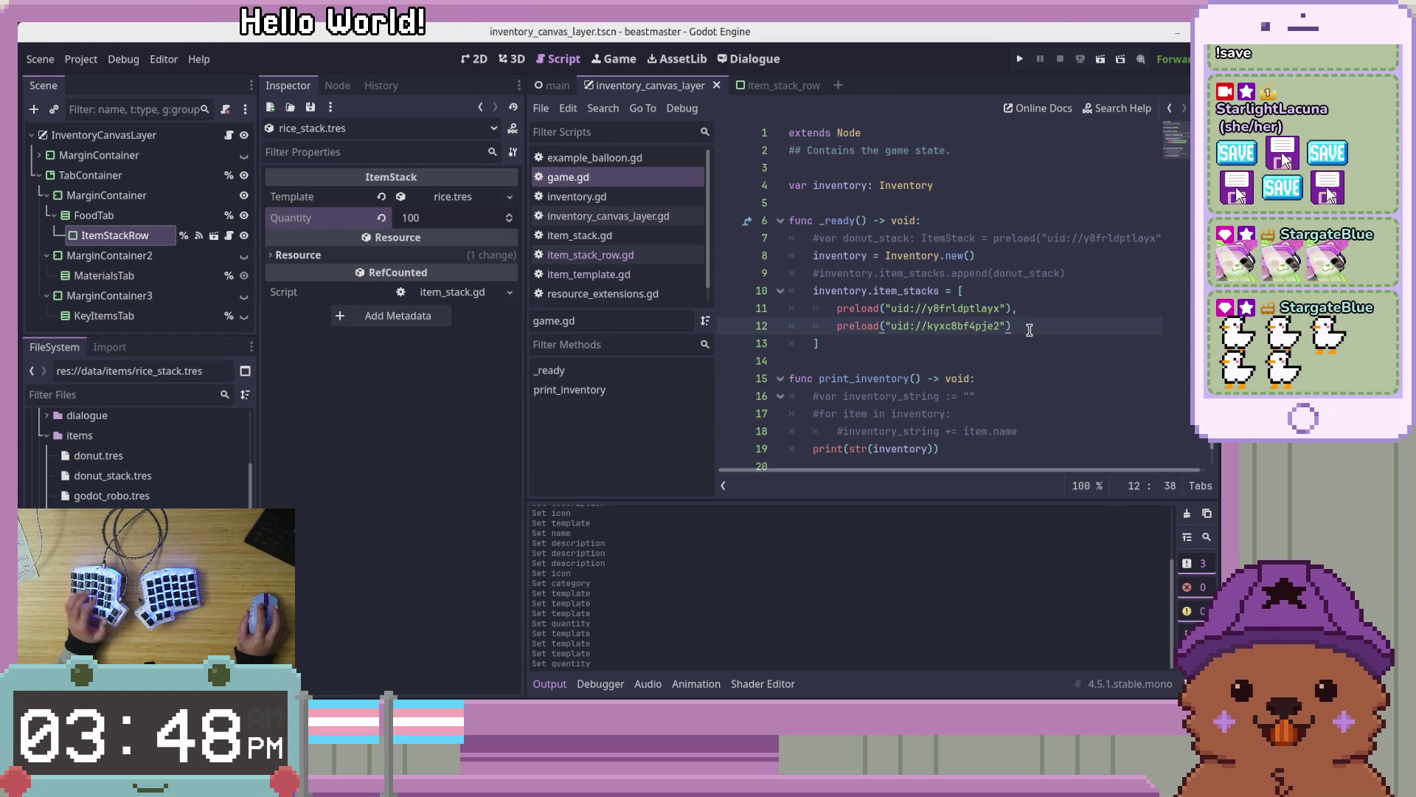
{"action": "type", "text": ","}
In game.gd, delete the commented-out donut_stack and append lines
{"action": "key", "text": "Return"}
{"action": "type", "text": "pre"}
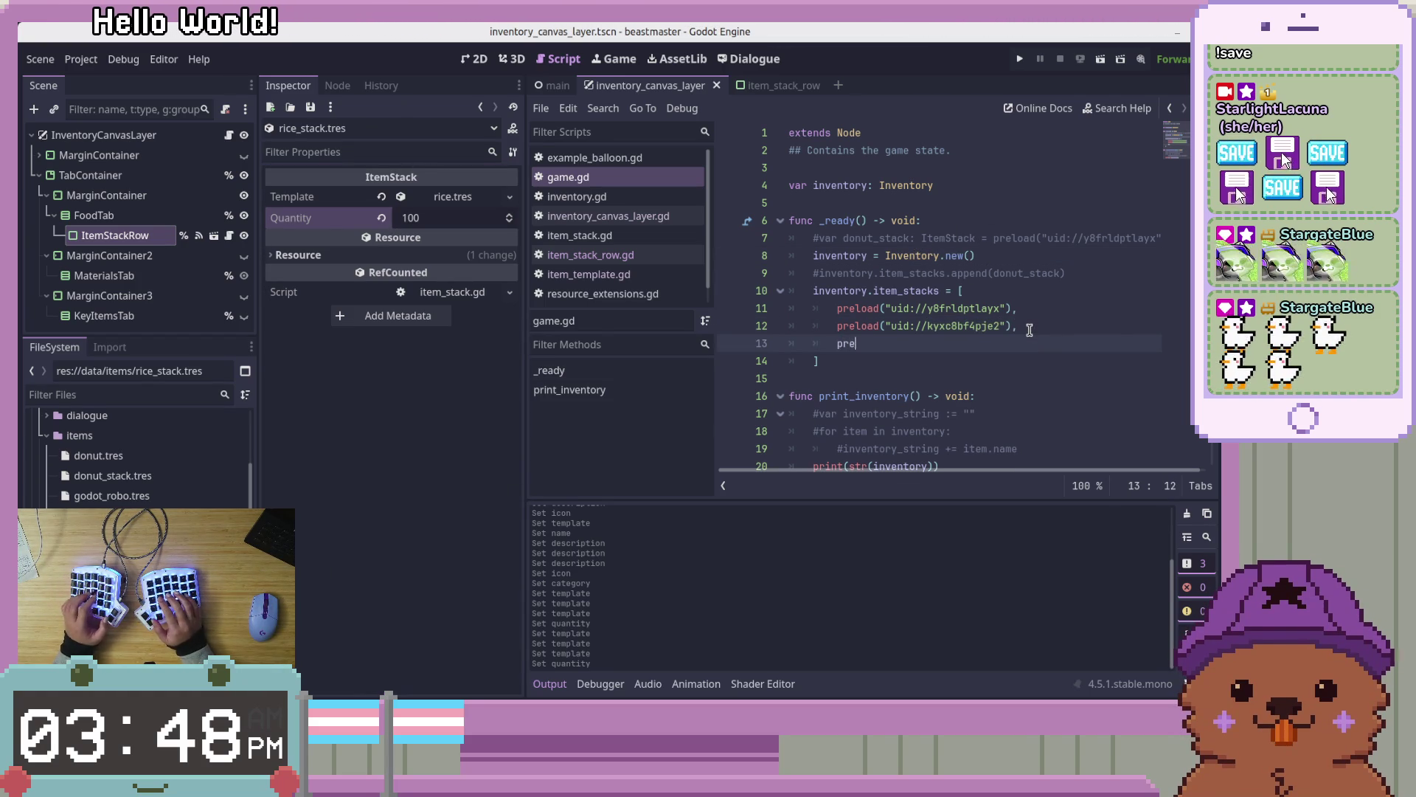
{"action": "type", "text": "load("}
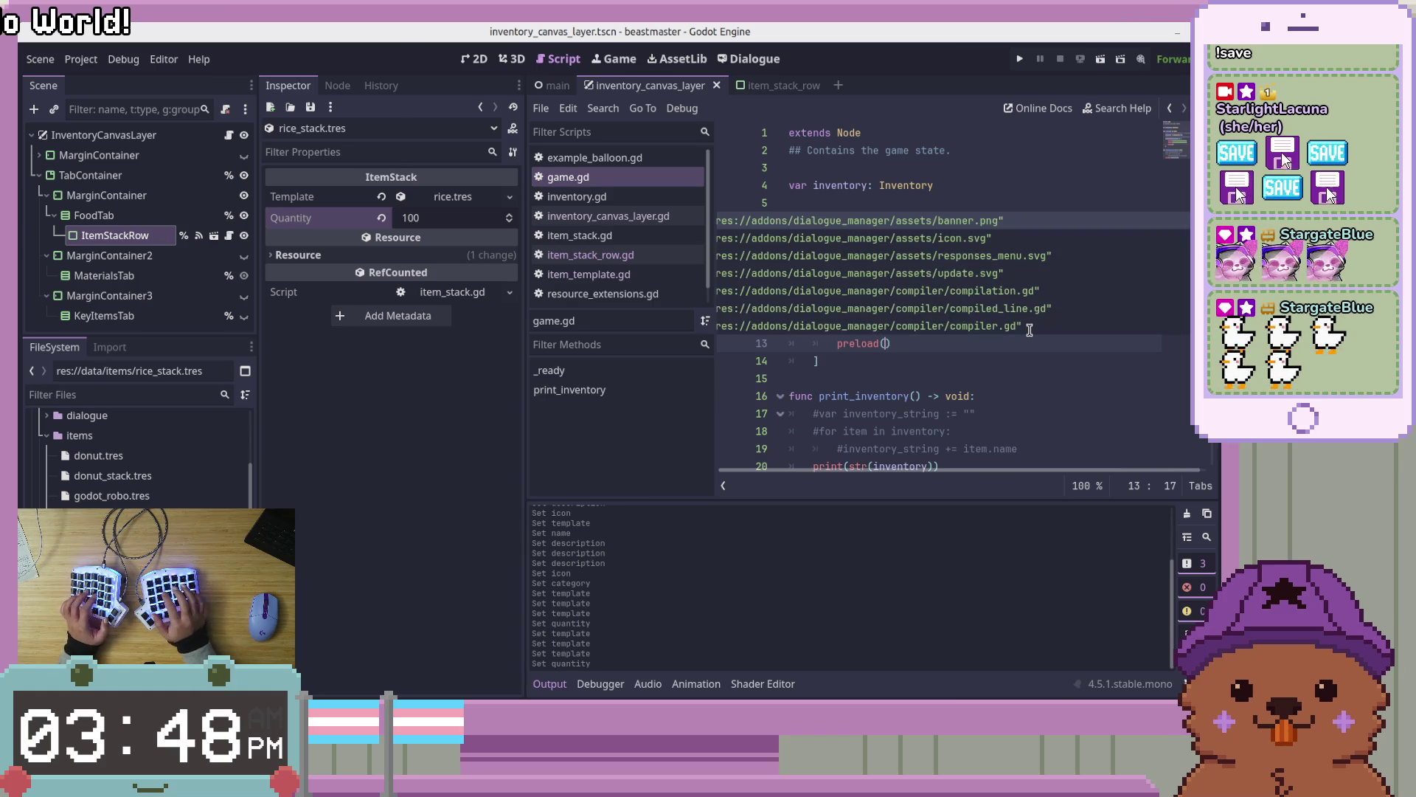
{"action": "key", "text": "Escape"}
{"action": "left_click", "coordinate": [1114, 239]}
{"action": "key", "text": "End"}
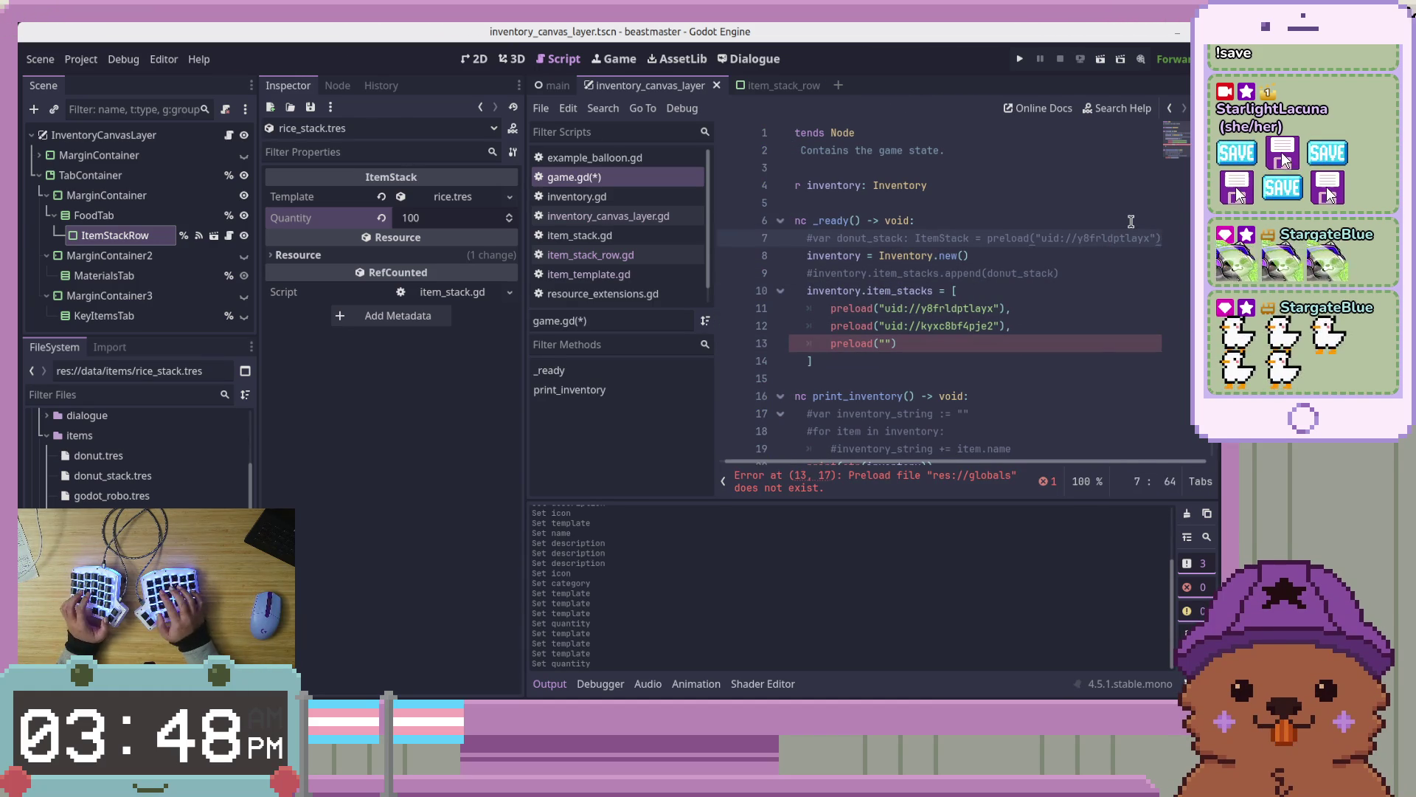
{"action": "key", "text": "shift+Home"}
{"action": "key", "text": "ctrl+shift+k"}
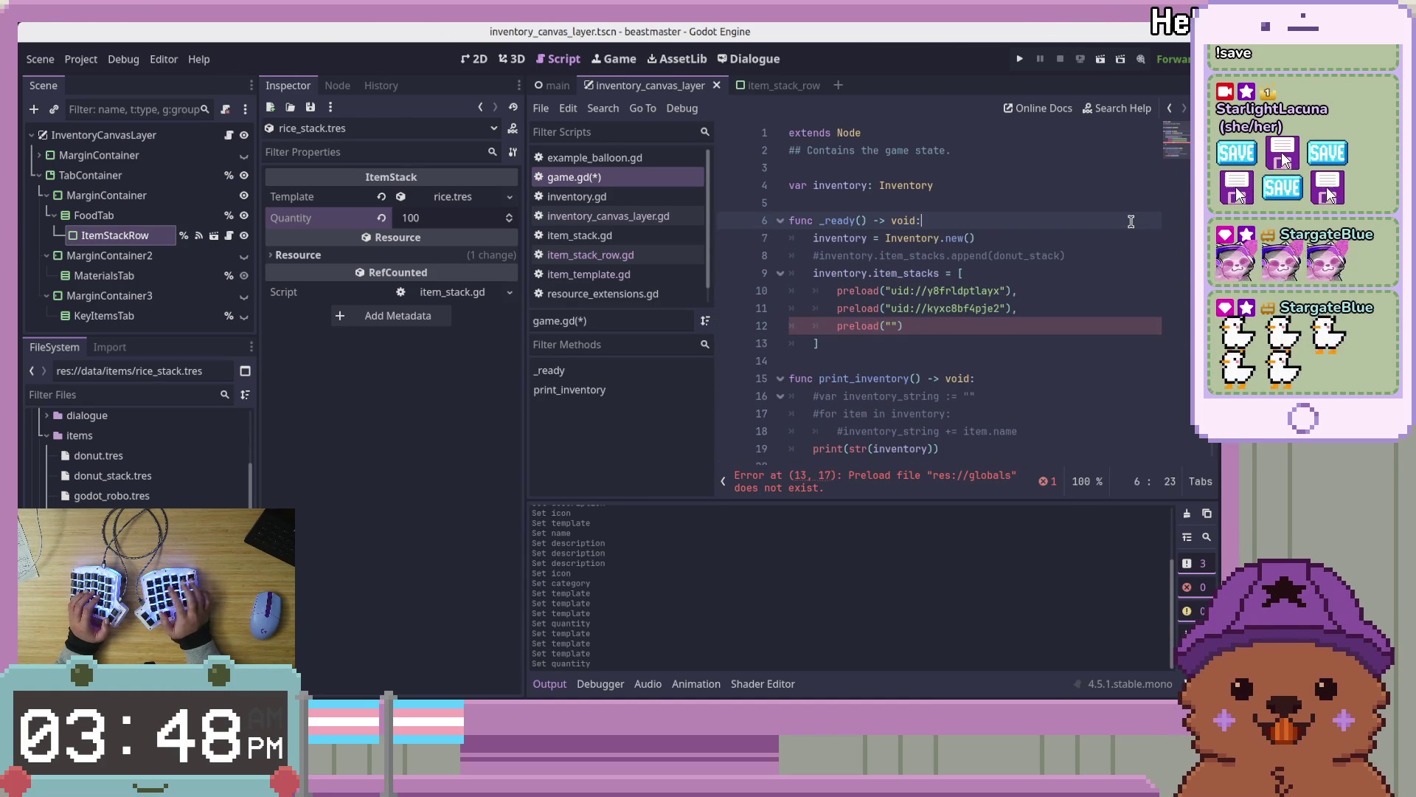
{"action": "key", "text": "Down"}
{"action": "key", "text": "End"}
{"action": "key", "text": "shift+Home"}
{"action": "key", "text": "BackSpace"}
{"action": "key", "text": "BackSpace"}
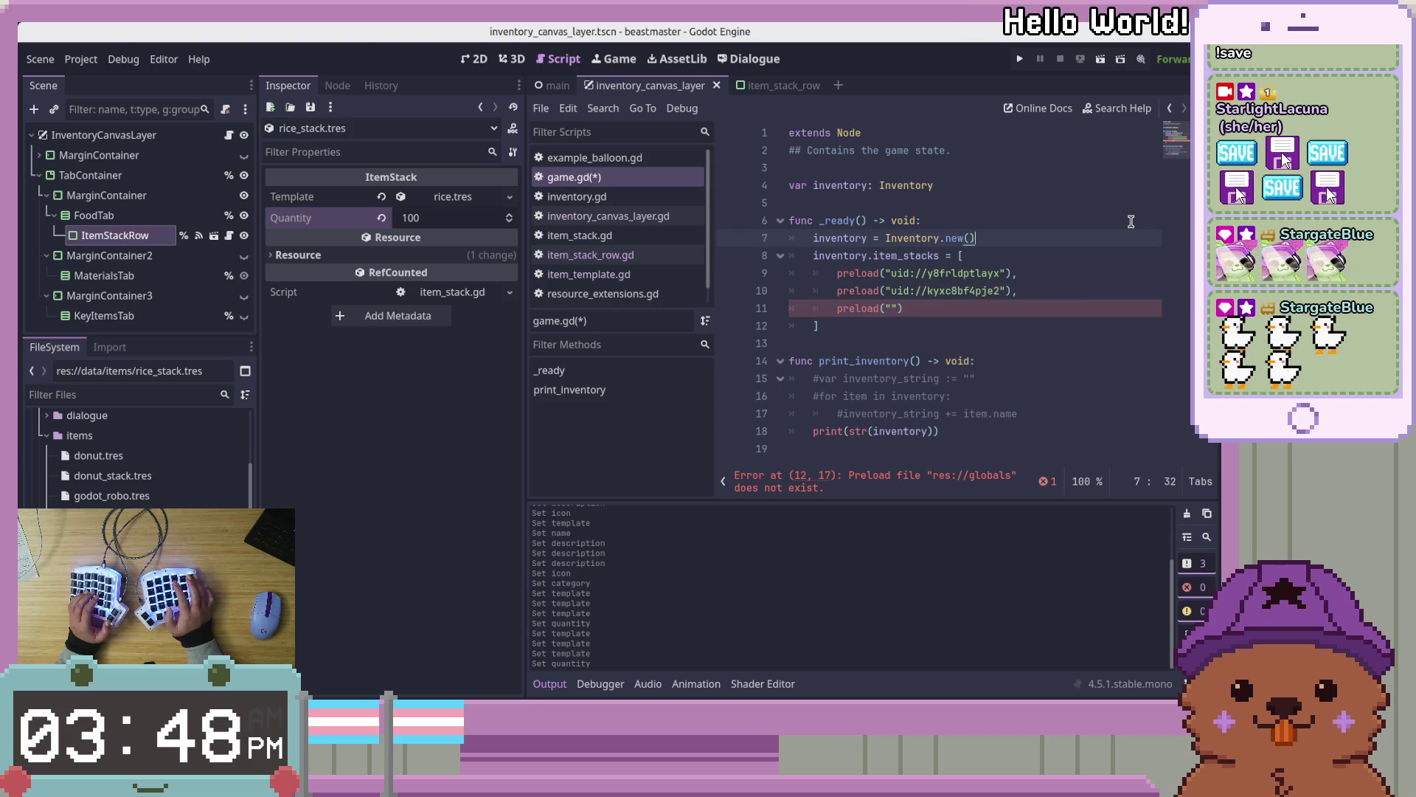
Start a new empty preload("") entry after line 11 of the item_stacks array
{"action": "left_click", "coordinate": [896, 307]}
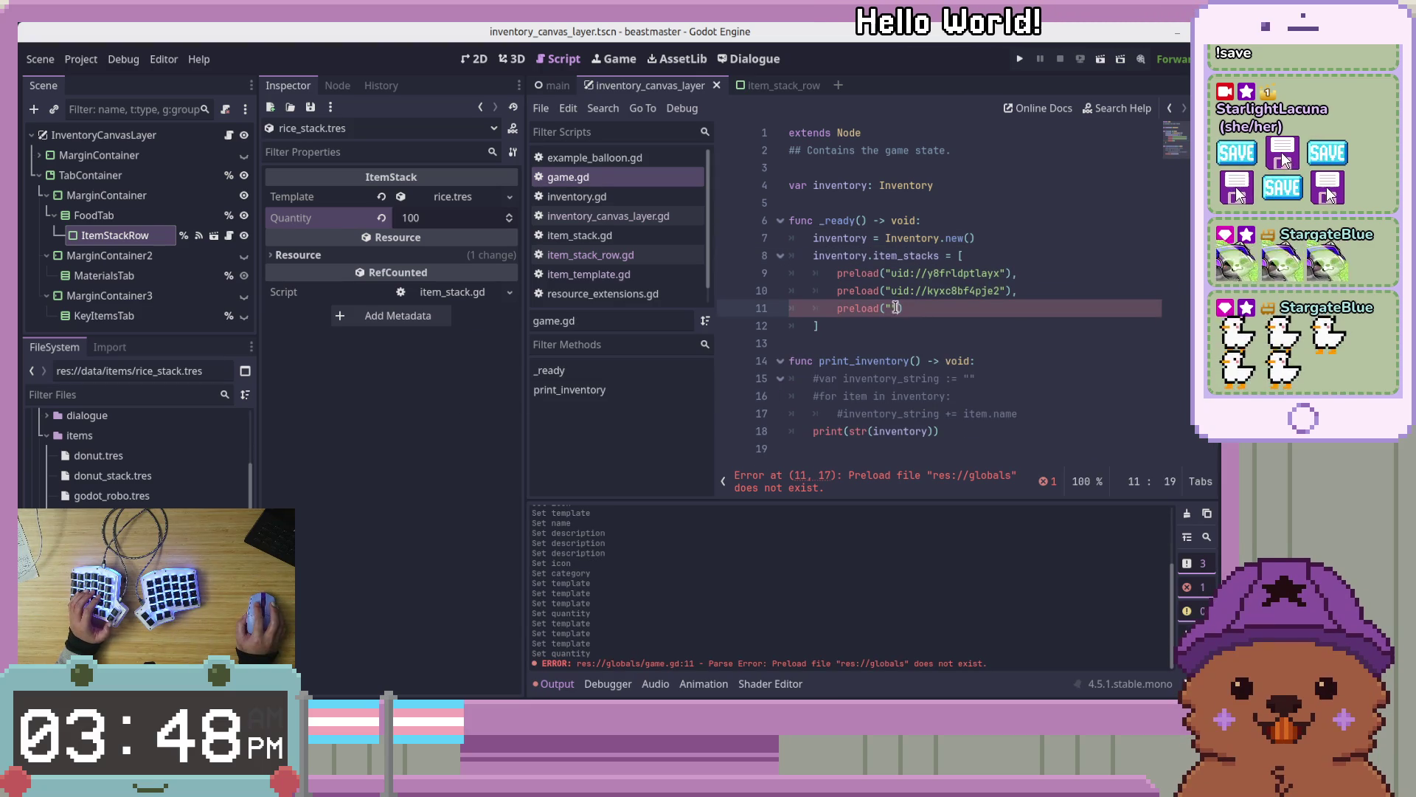
{"action": "left_click", "coordinate": [1096, 309]}
{"action": "key", "text": "Left"}
{"action": "key", "text": "Left"}
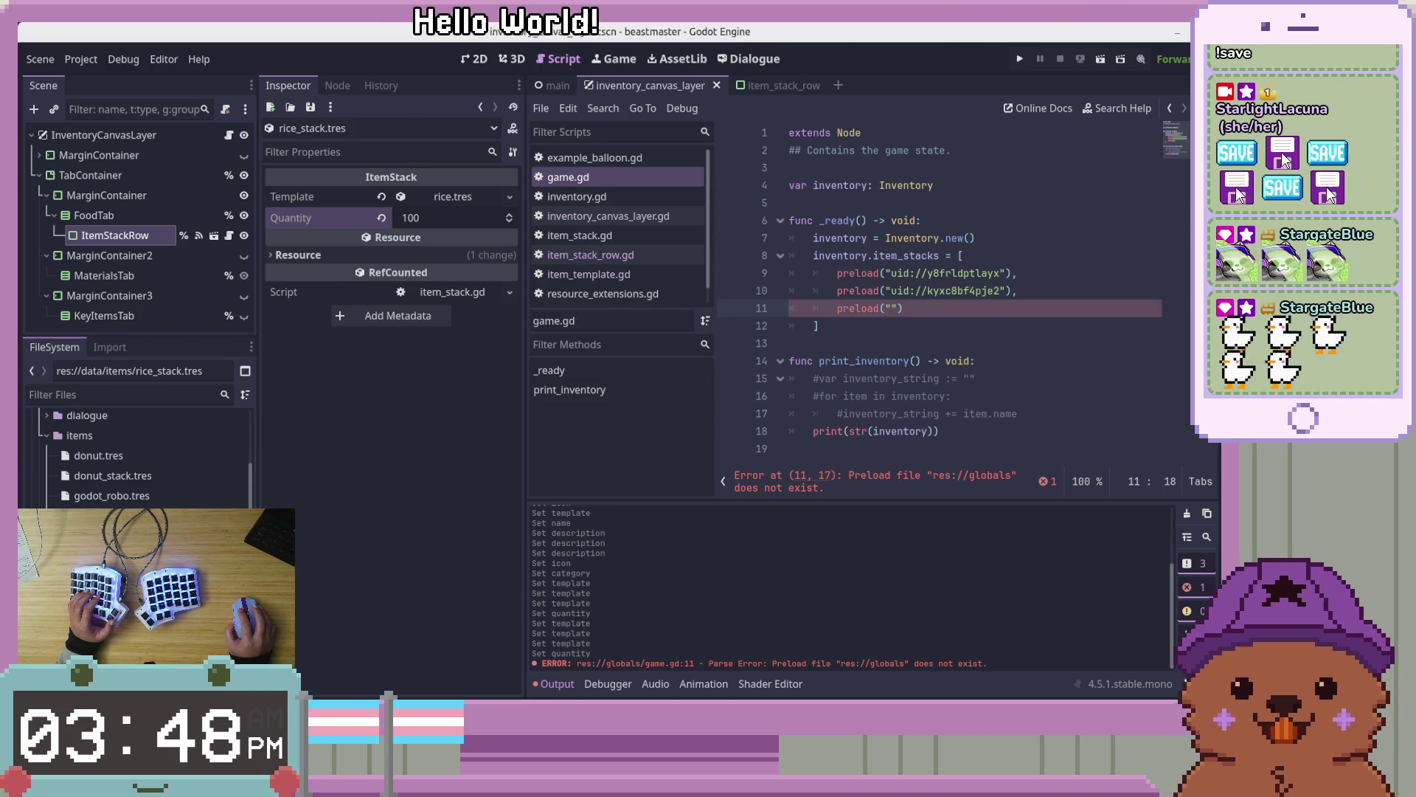
{"action": "left_click_drag", "start_coordinate": [517, 474], "coordinate": [878, 314]}
{"action": "key", "text": "ctrl+z"}
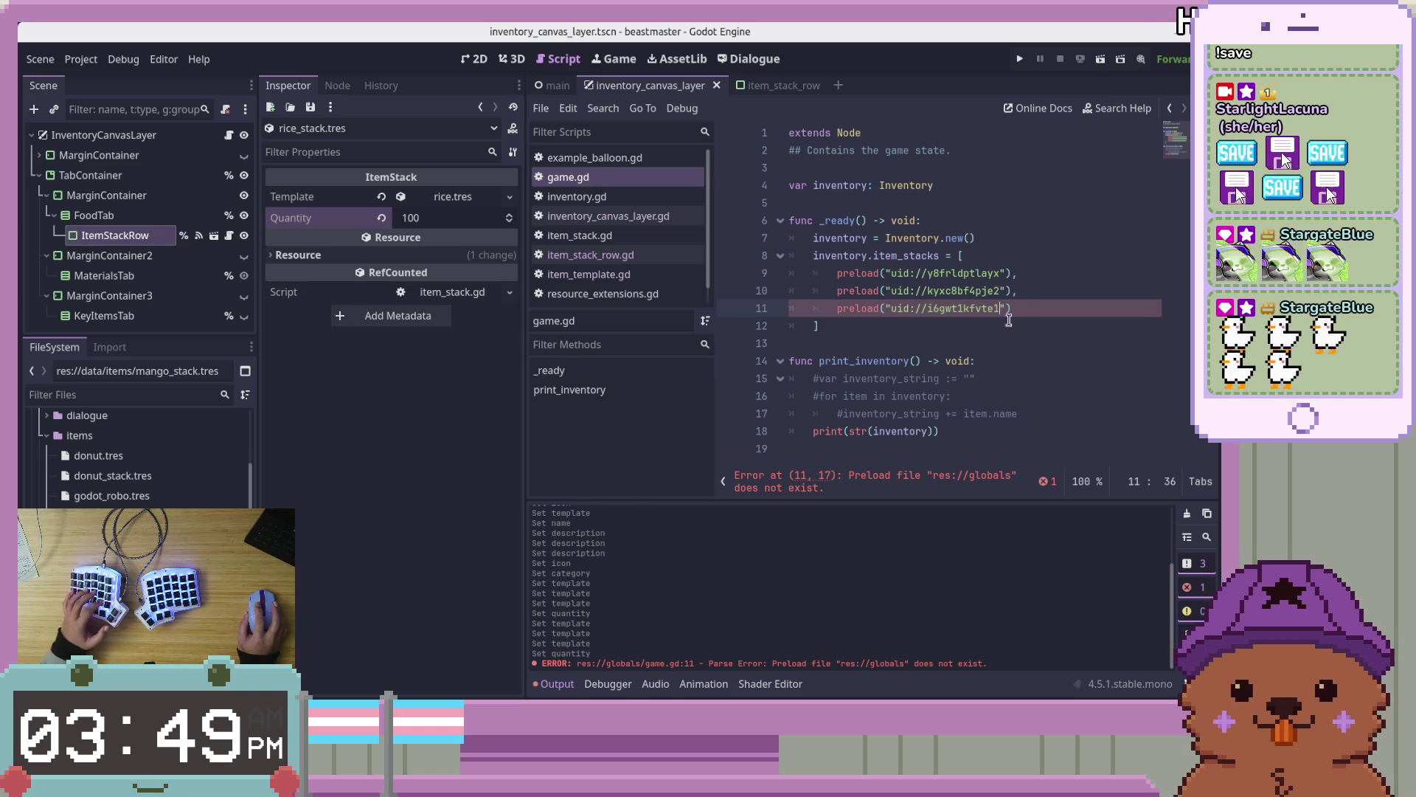
{"action": "left_click", "coordinate": [1038, 311]}
{"action": "type", "text": ","}
{"action": "key", "text": "Return"}
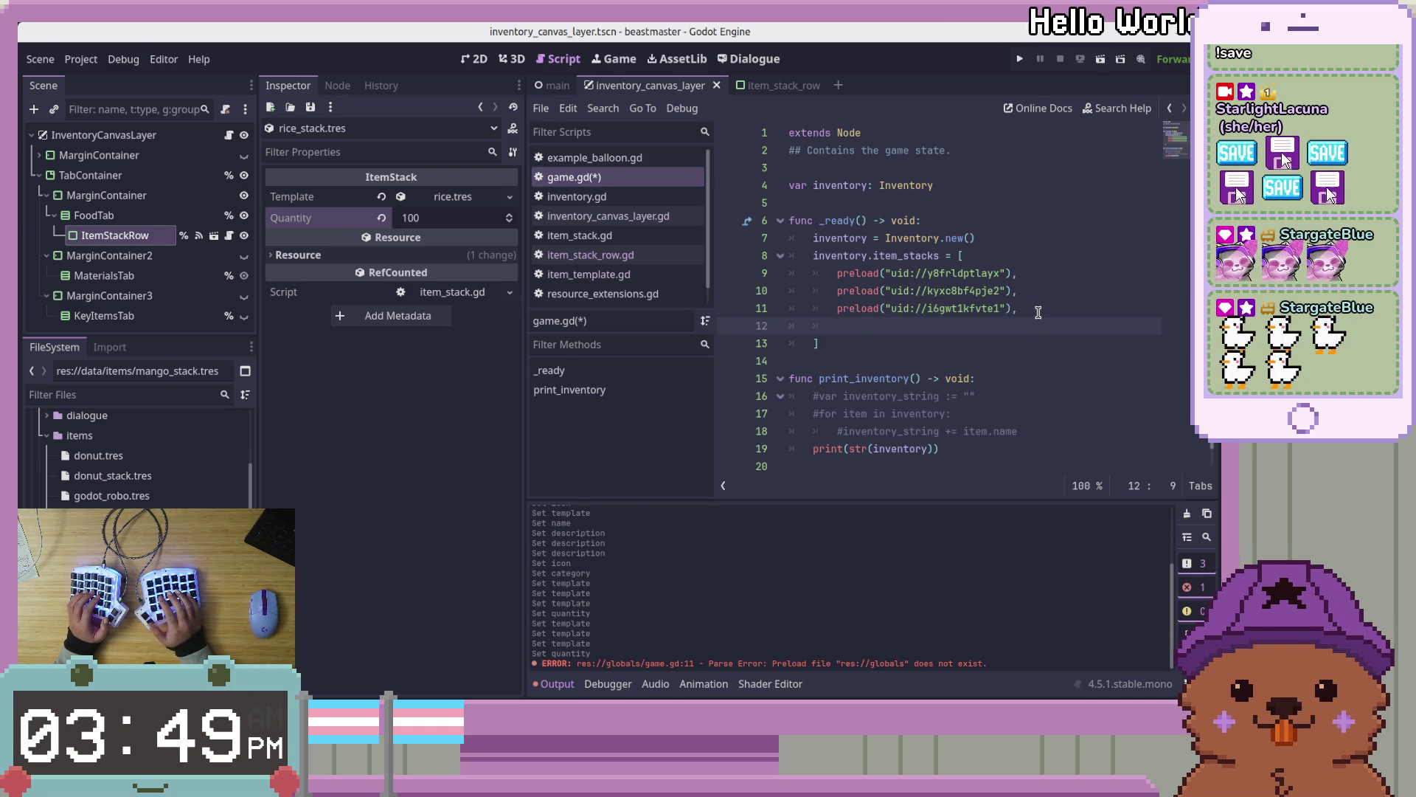
{"action": "type", "text": "preloade"}
{"action": "key", "text": "BackSpace"}
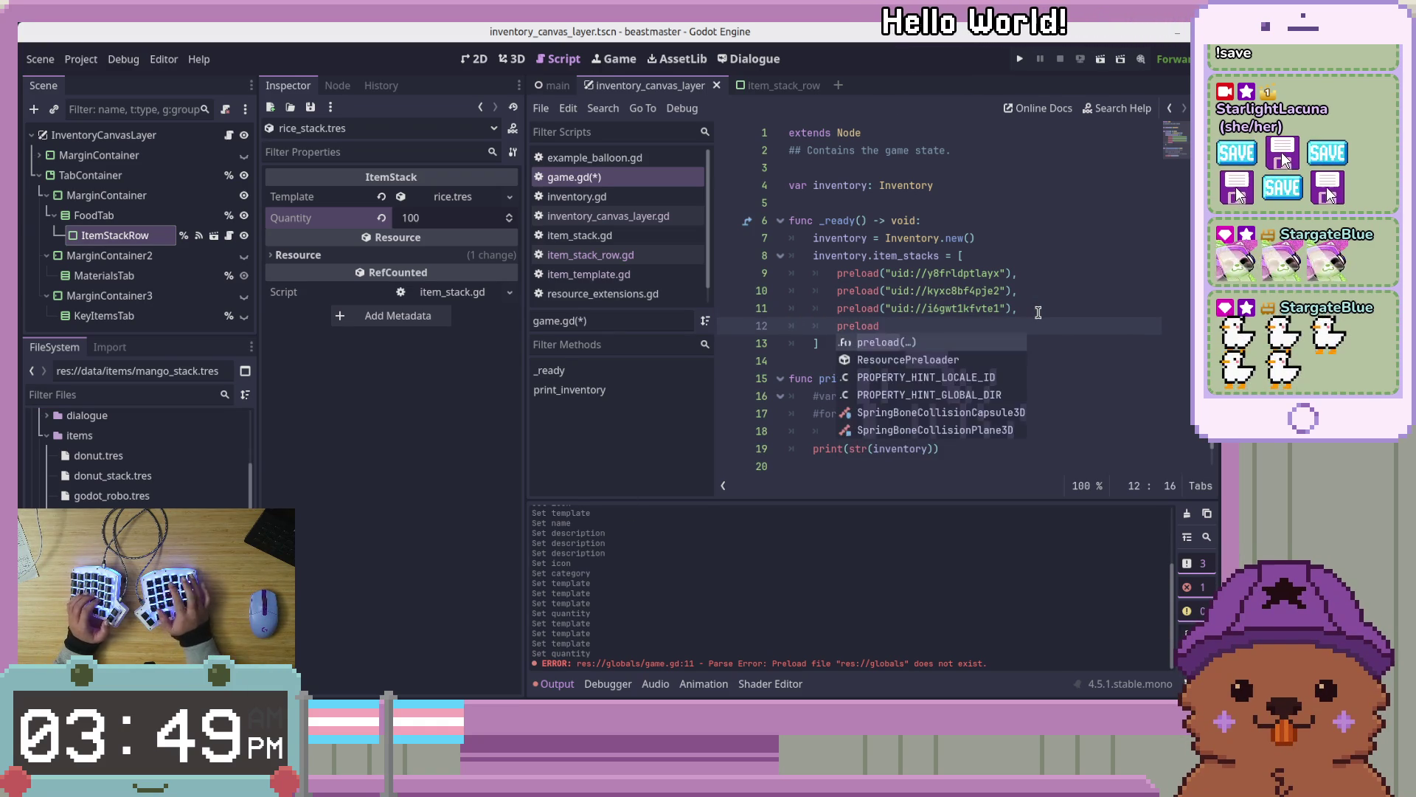
{"action": "type", "text": "(\""}
{"action": "left_click", "coordinate": [974, 221]}
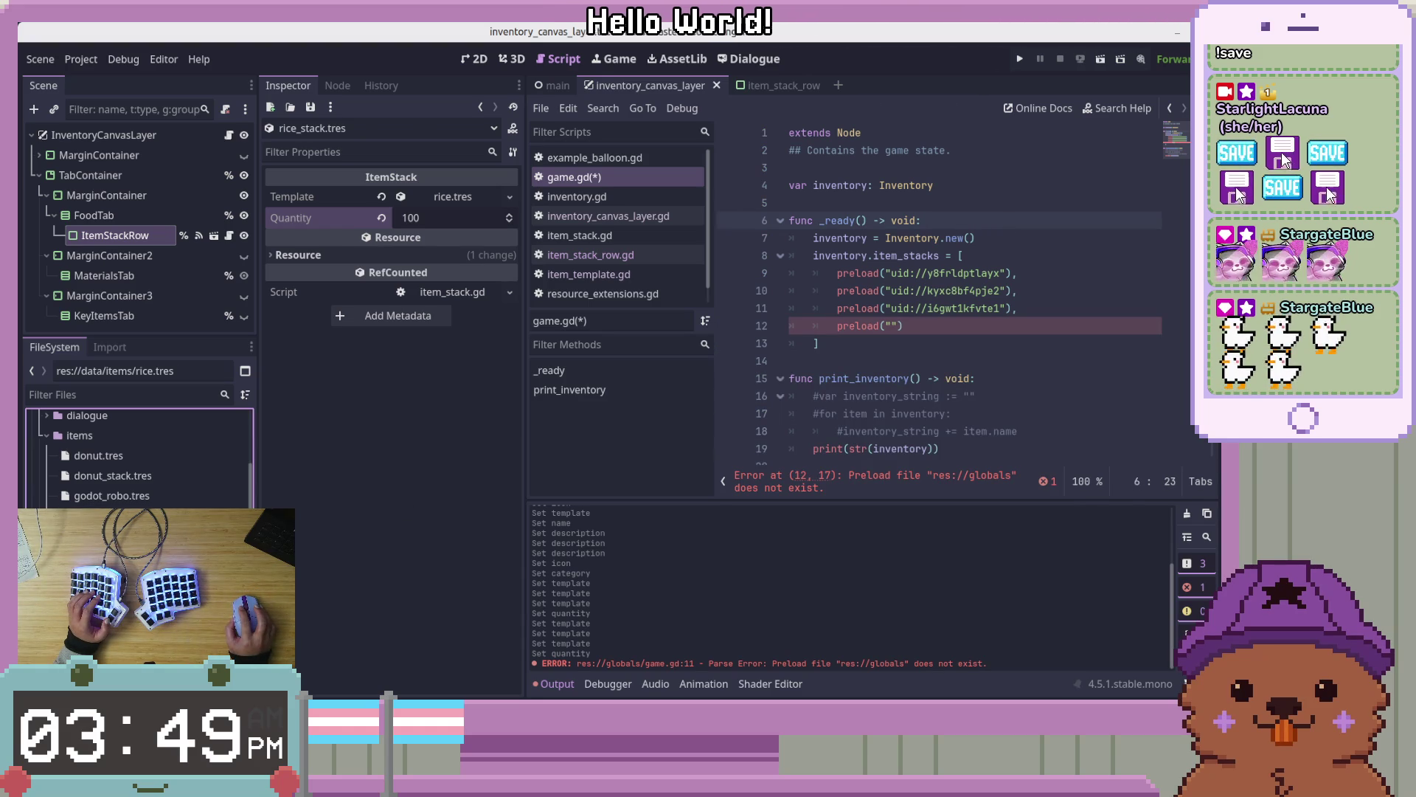
Add the rice_stack.tres preload to item_stacks, save game.gd, and run the scene
{"action": "mouse_move", "coordinate": [118, 517]}
{"action": "left_mouse_down"}
{"action": "mouse_move", "coordinate": [793, 417]}
{"action": "mouse_move", "coordinate": [911, 304]}
{"action": "mouse_move", "coordinate": [894, 312]}
{"action": "left_mouse_up"}
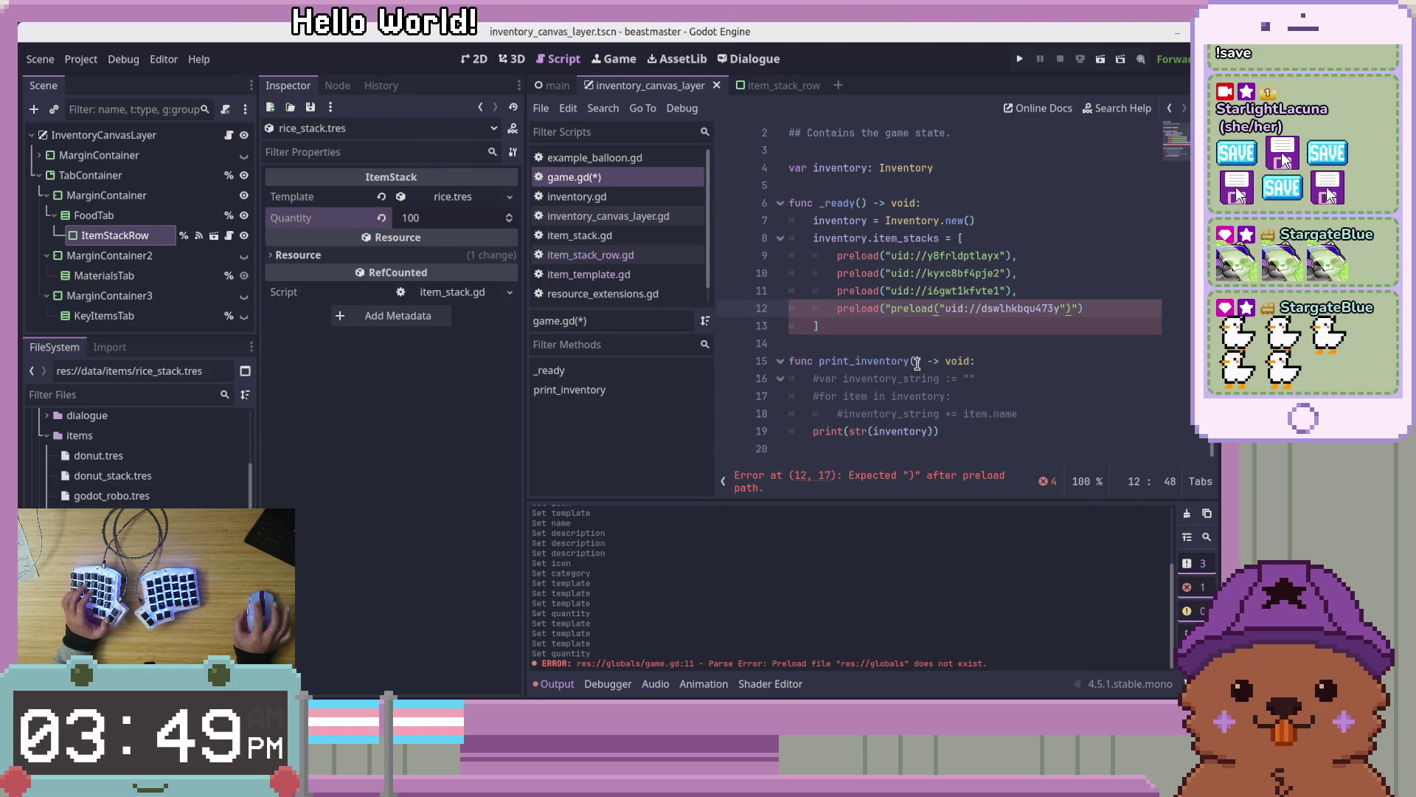
{"action": "key", "text": "ctrl+BackSpace"}
{"action": "key", "text": "ctrl+BackSpace"}
{"action": "key", "text": "ctrl+BackSpace"}
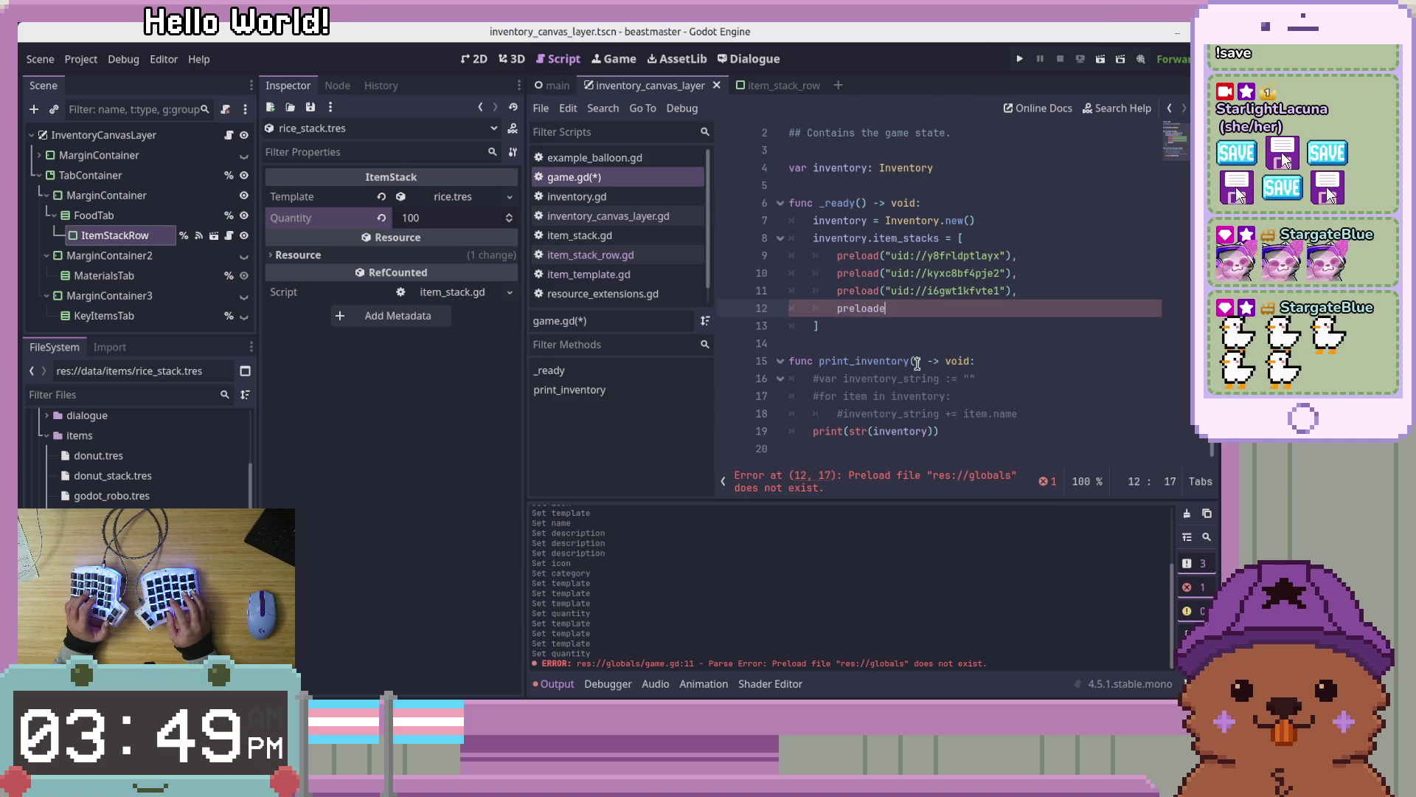
{"action": "key", "text": "ctrl+BackSpace"}
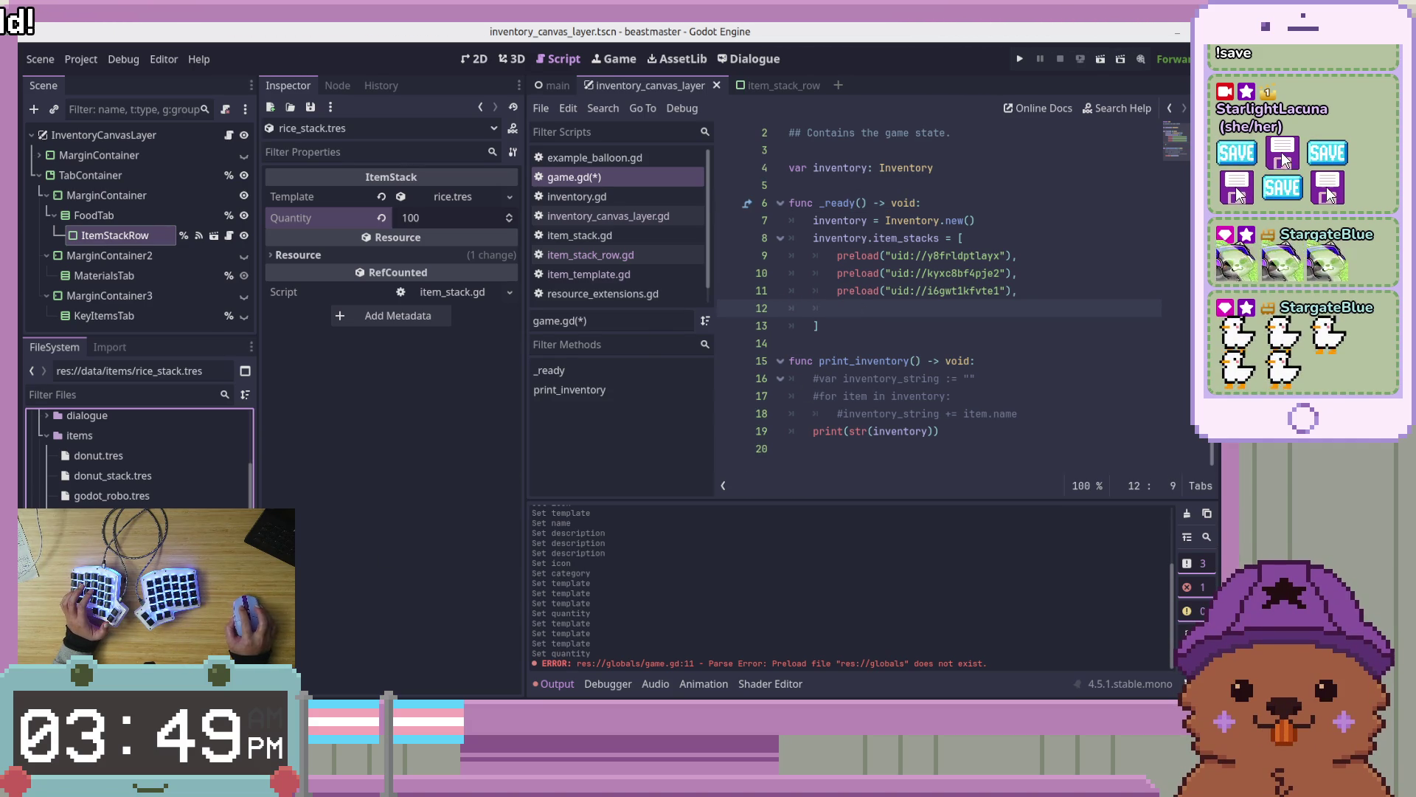
{"action": "mouse_move", "coordinate": [103, 575]}
{"action": "left_mouse_down"}
{"action": "mouse_move", "coordinate": [767, 422]}
{"action": "mouse_move", "coordinate": [878, 325]}
{"action": "mouse_move", "coordinate": [867, 309]}
{"action": "mouse_move", "coordinate": [815, 308]}
{"action": "left_mouse_up"}
{"action": "left_click", "coordinate": [873, 308]}
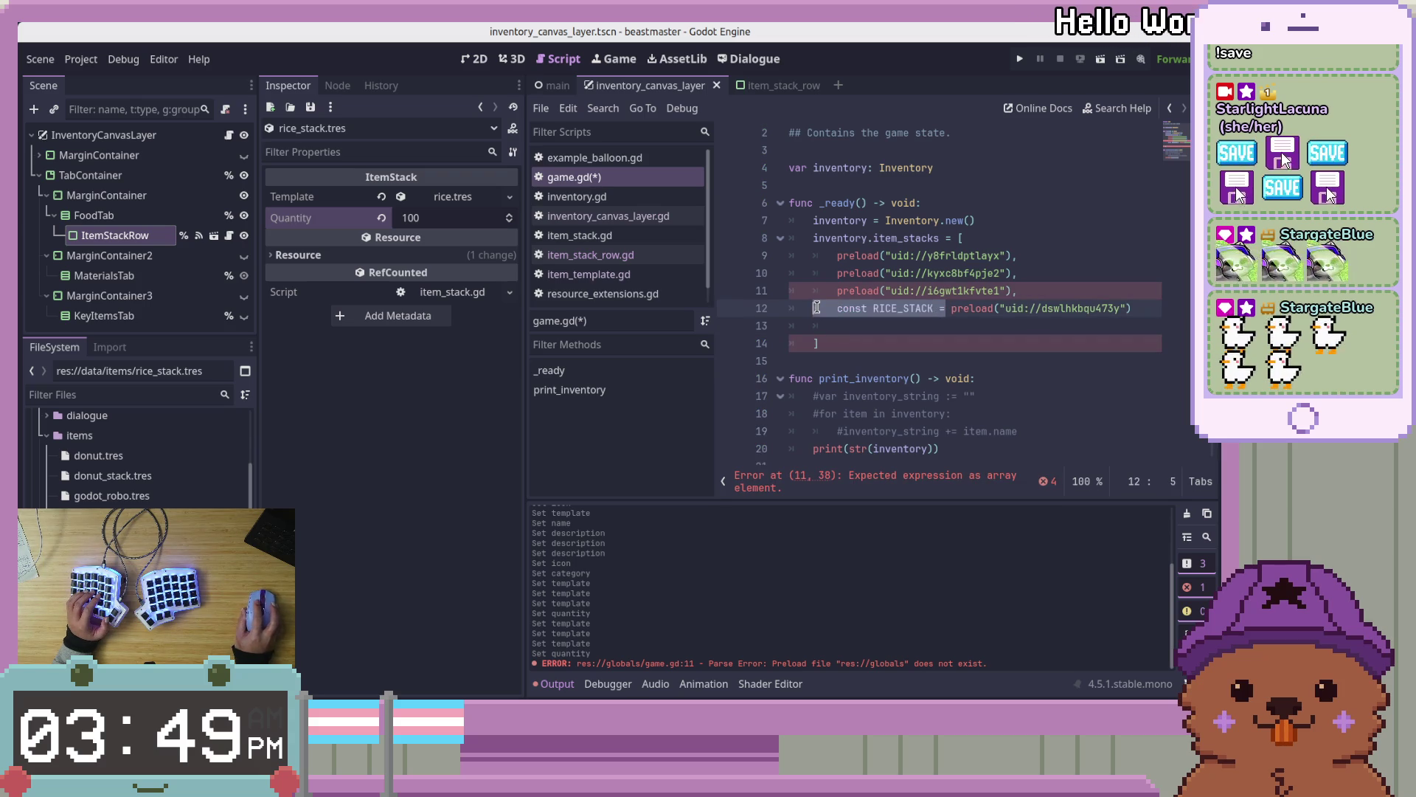
{"action": "key", "text": "BackSpace"}
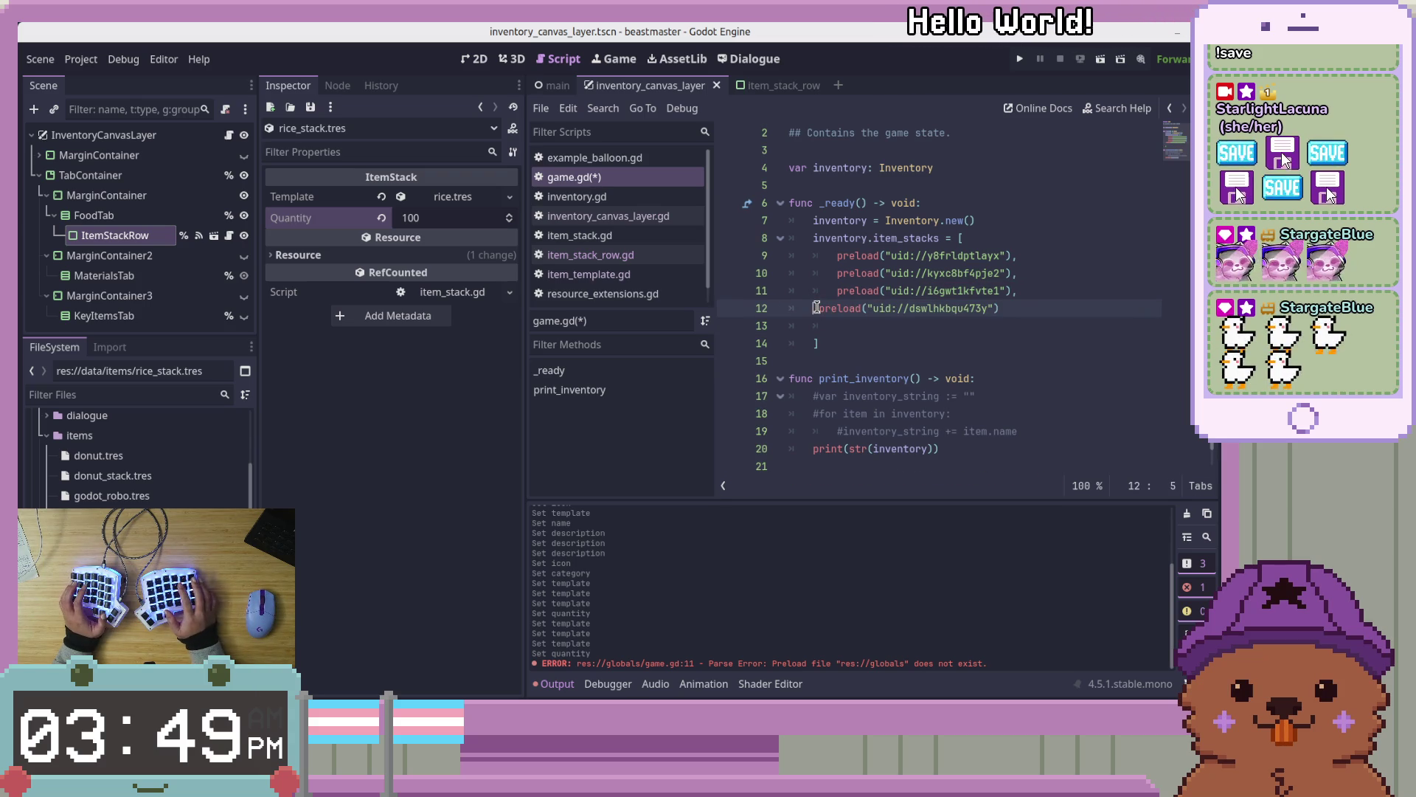
{"action": "key", "text": "Tab"}
{"action": "key", "text": "Down"}
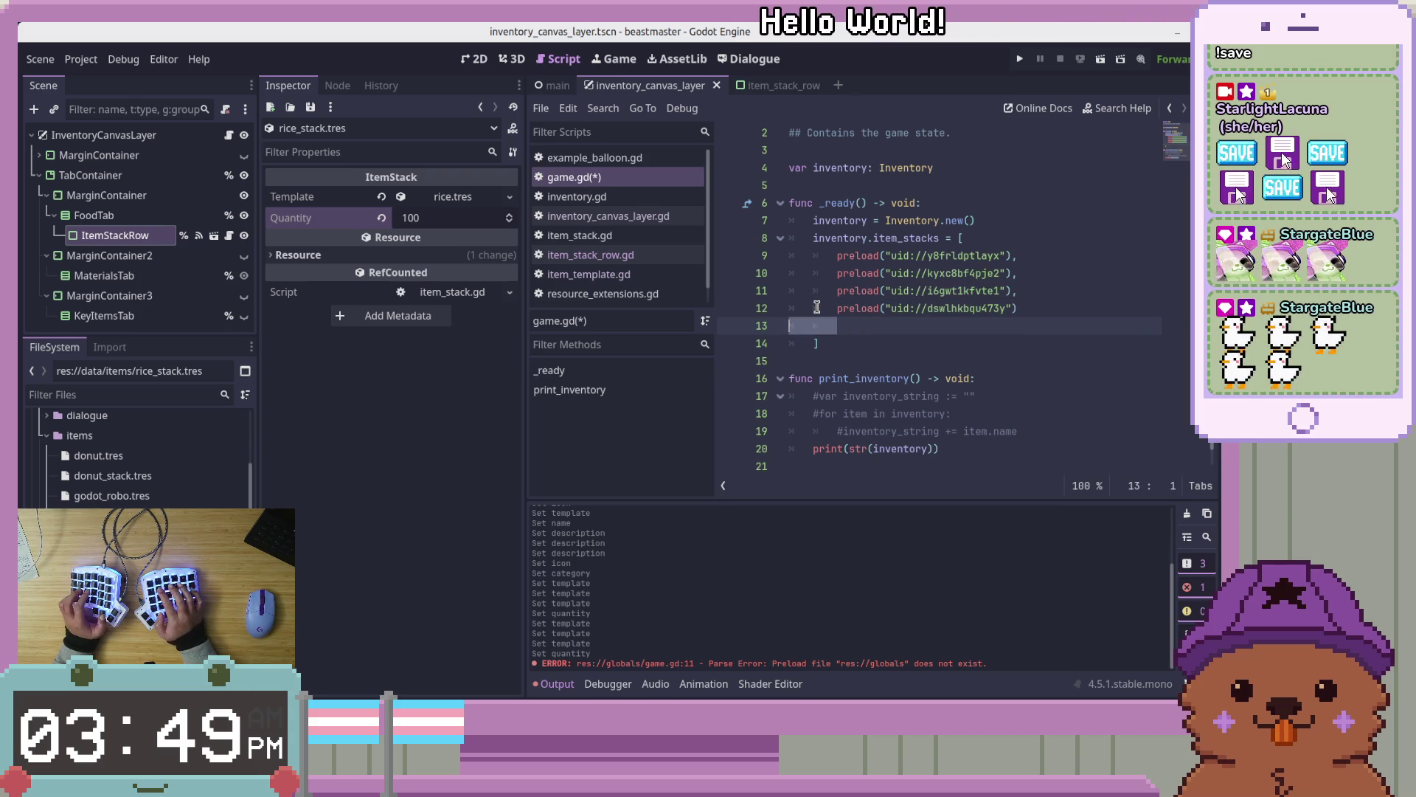
{"action": "key", "text": "BackSpace"}
{"action": "key", "text": "ctrl+s"}
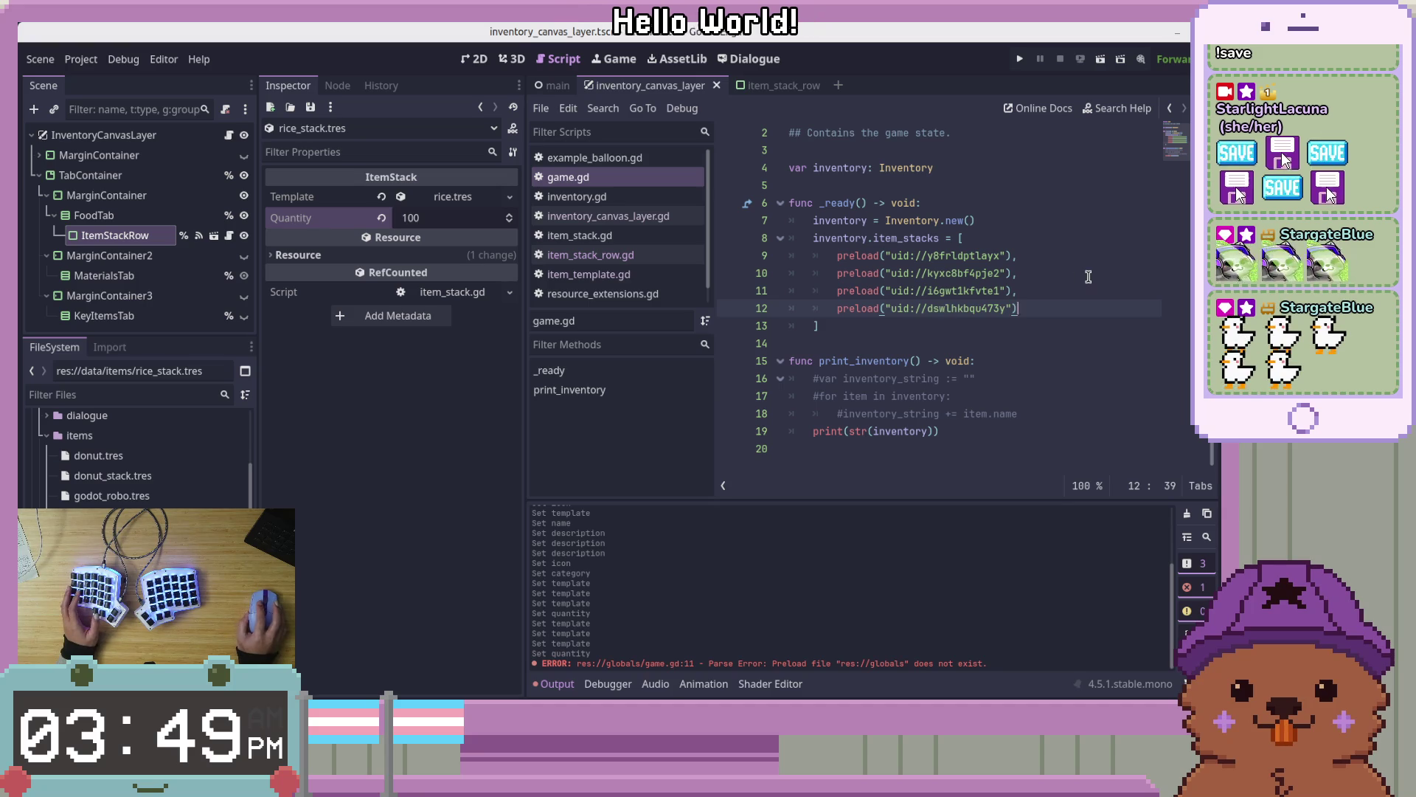
{"action": "left_click", "coordinate": [1088, 278]}
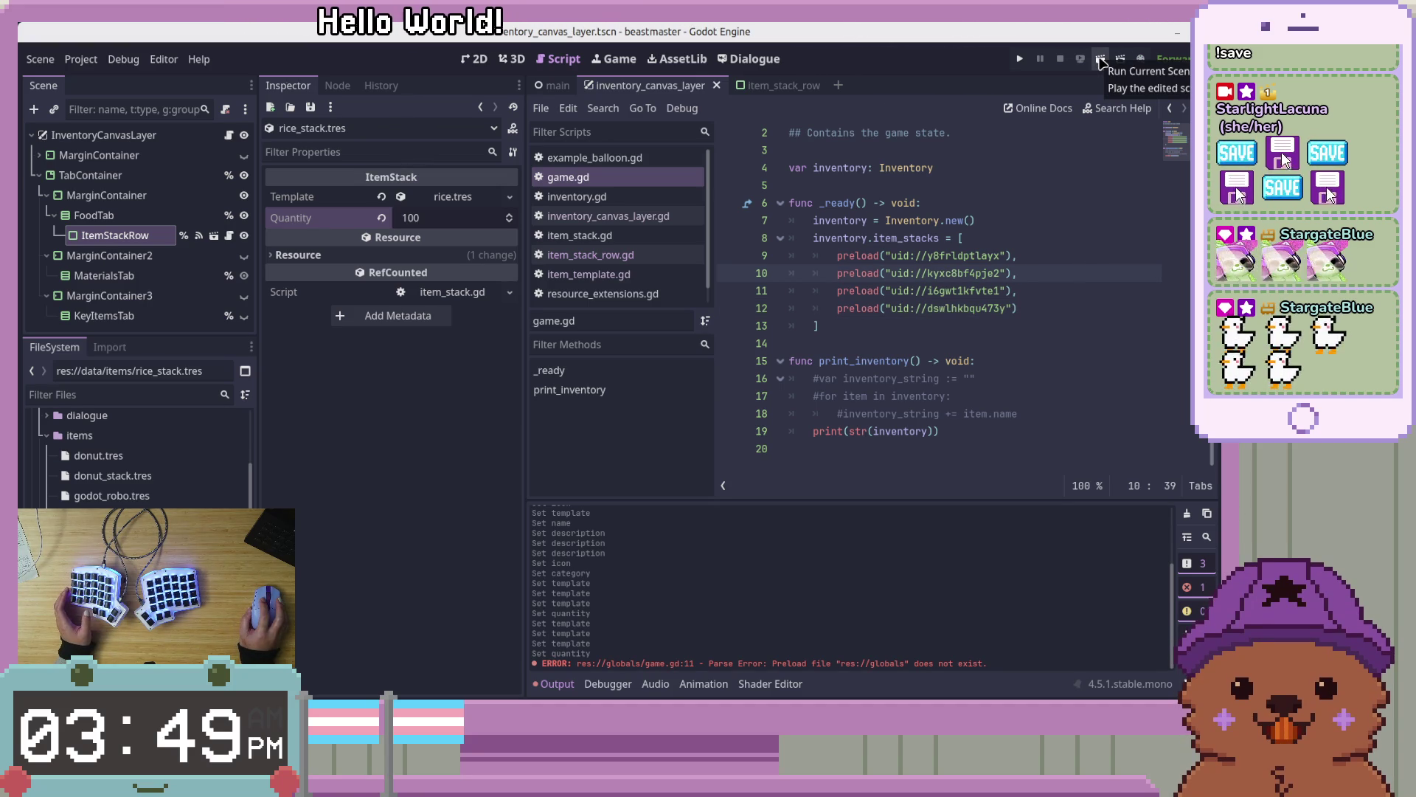
{"action": "left_click", "coordinate": [1100, 60]}
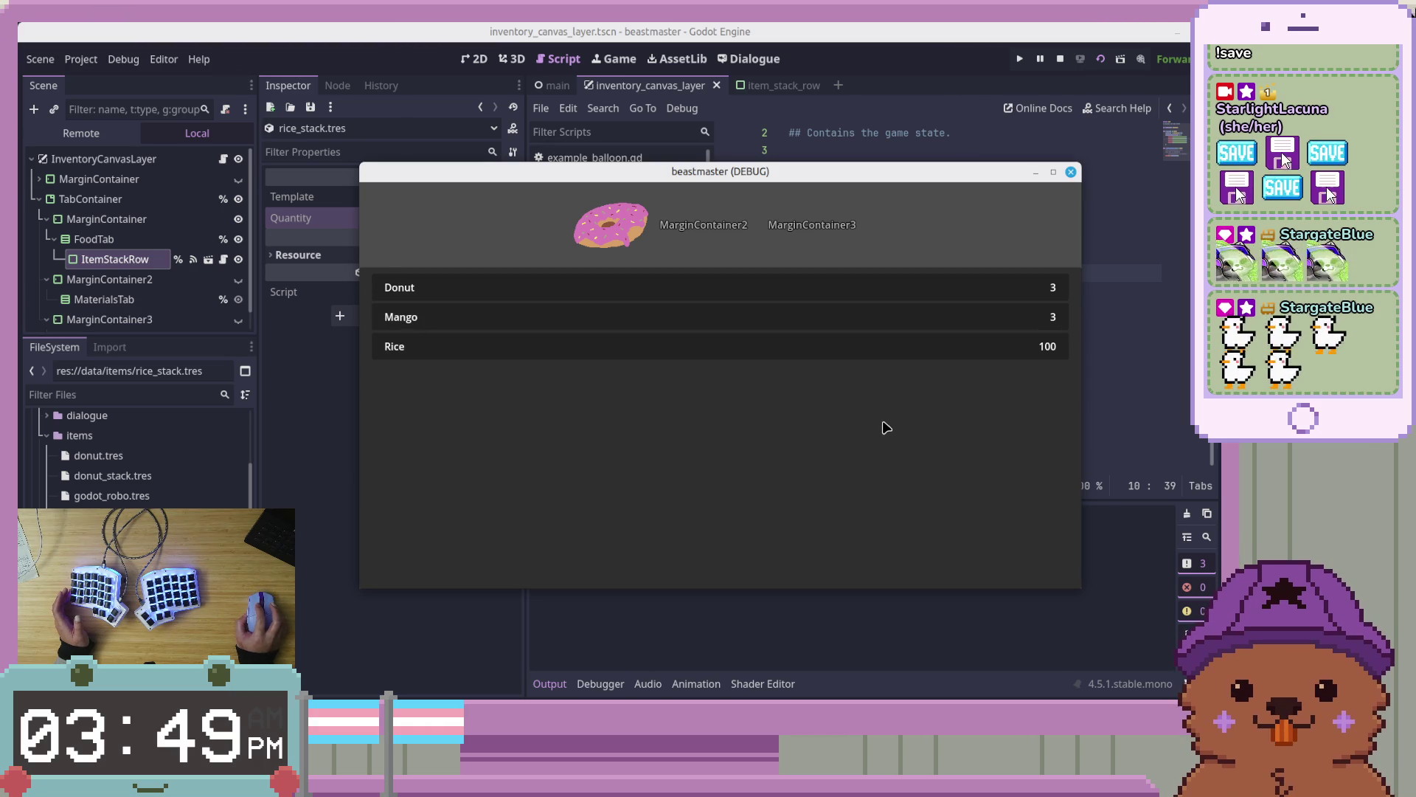
{"action": "left_click", "coordinate": [811, 226]}
{"action": "left_click", "coordinate": [590, 225]}
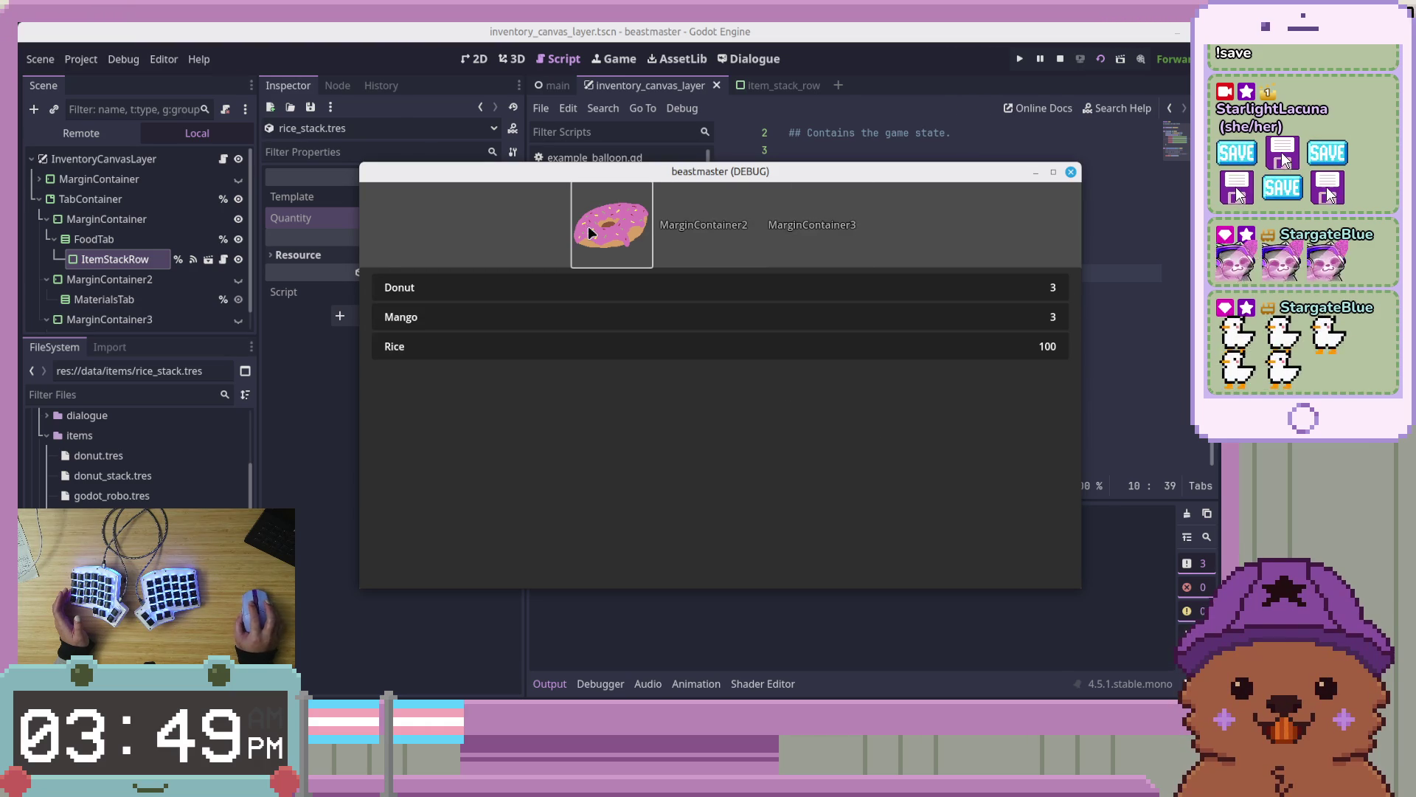
{"action": "left_click", "coordinate": [1071, 173]}
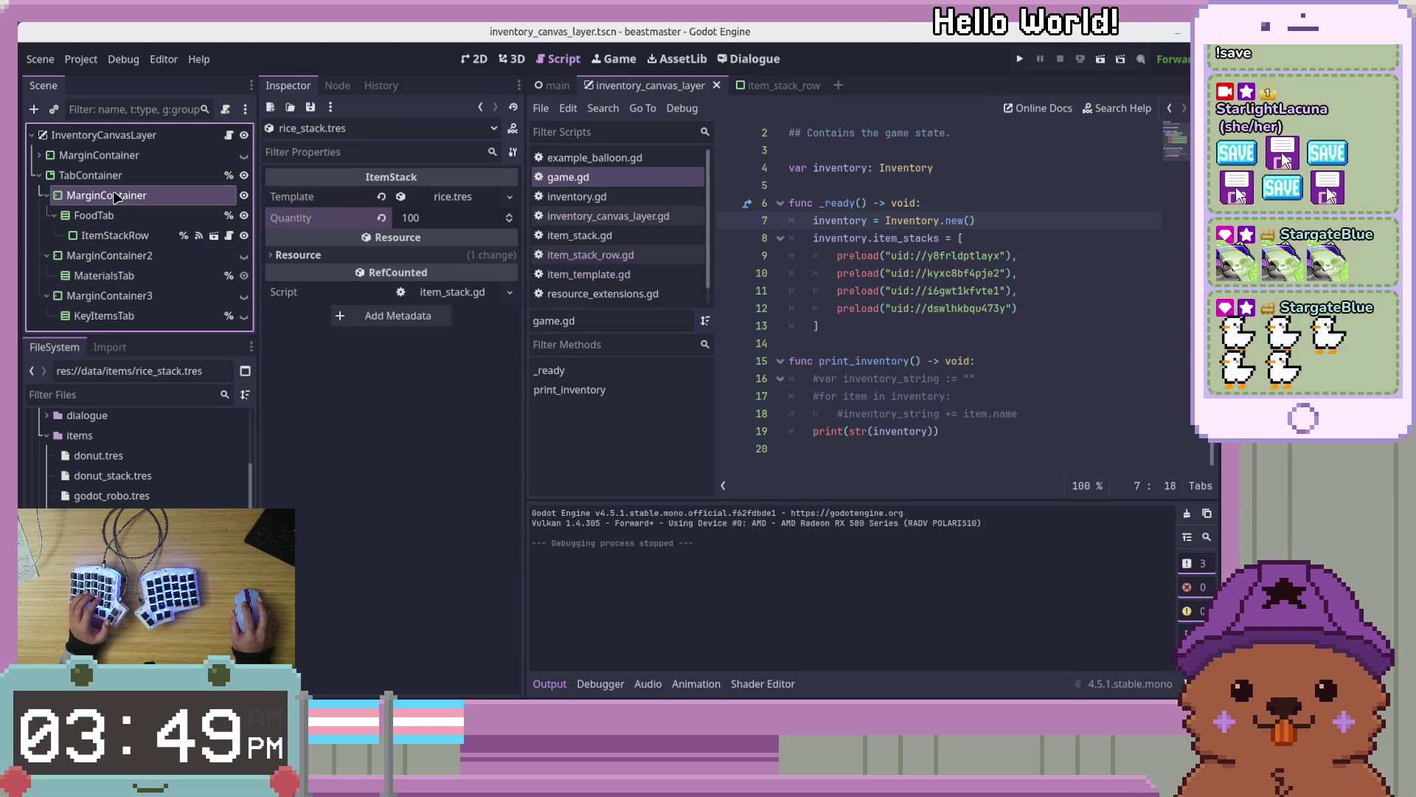
Inspect MarginContainer, FoodTab, MarginContainer2, MaterialsTab and KeyItemsTab, then open inventory_canvas_layer.gd
{"action": "left_click", "coordinate": [123, 258]}
{"action": "left_click", "coordinate": [118, 275]}
{"action": "left_click", "coordinate": [109, 216]}
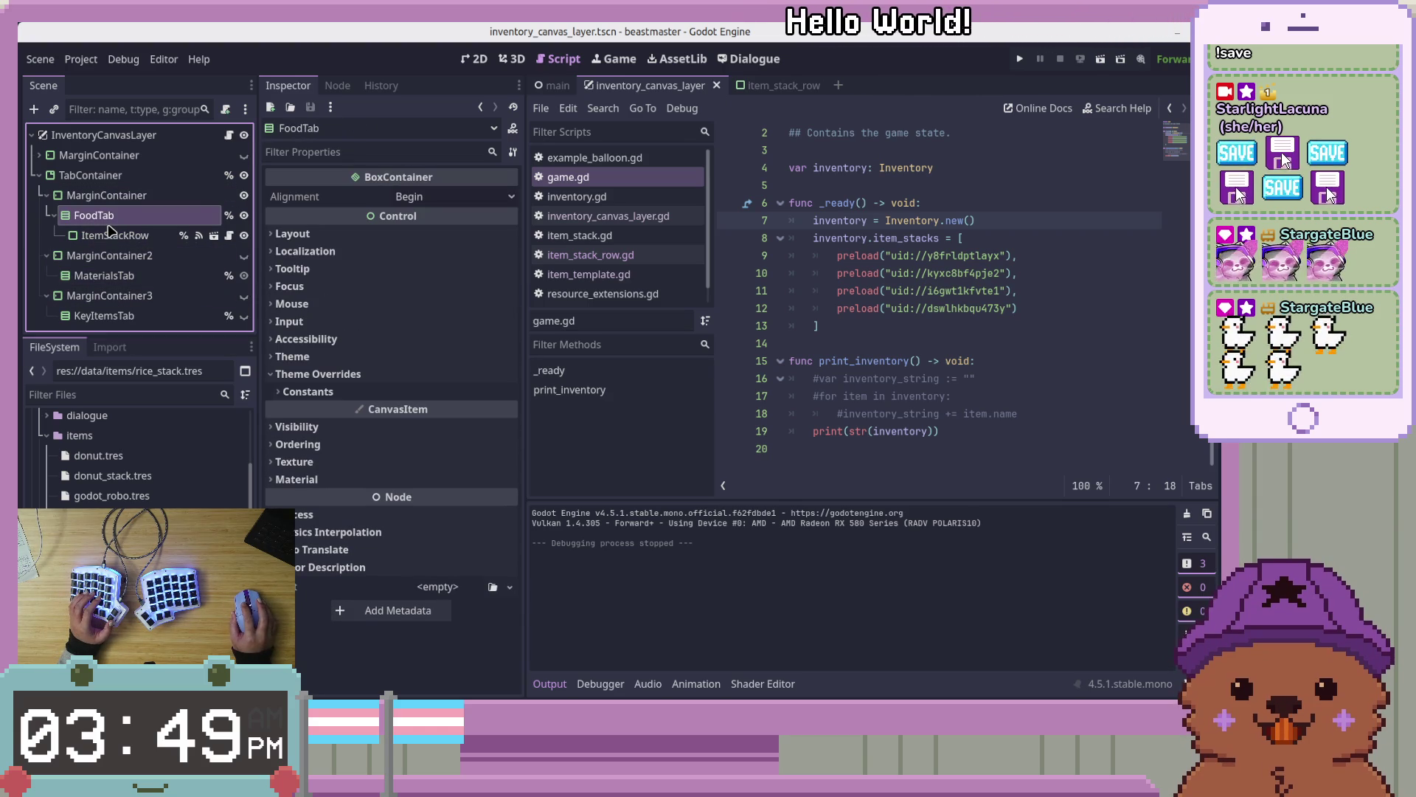
{"action": "left_click", "coordinate": [126, 258]}
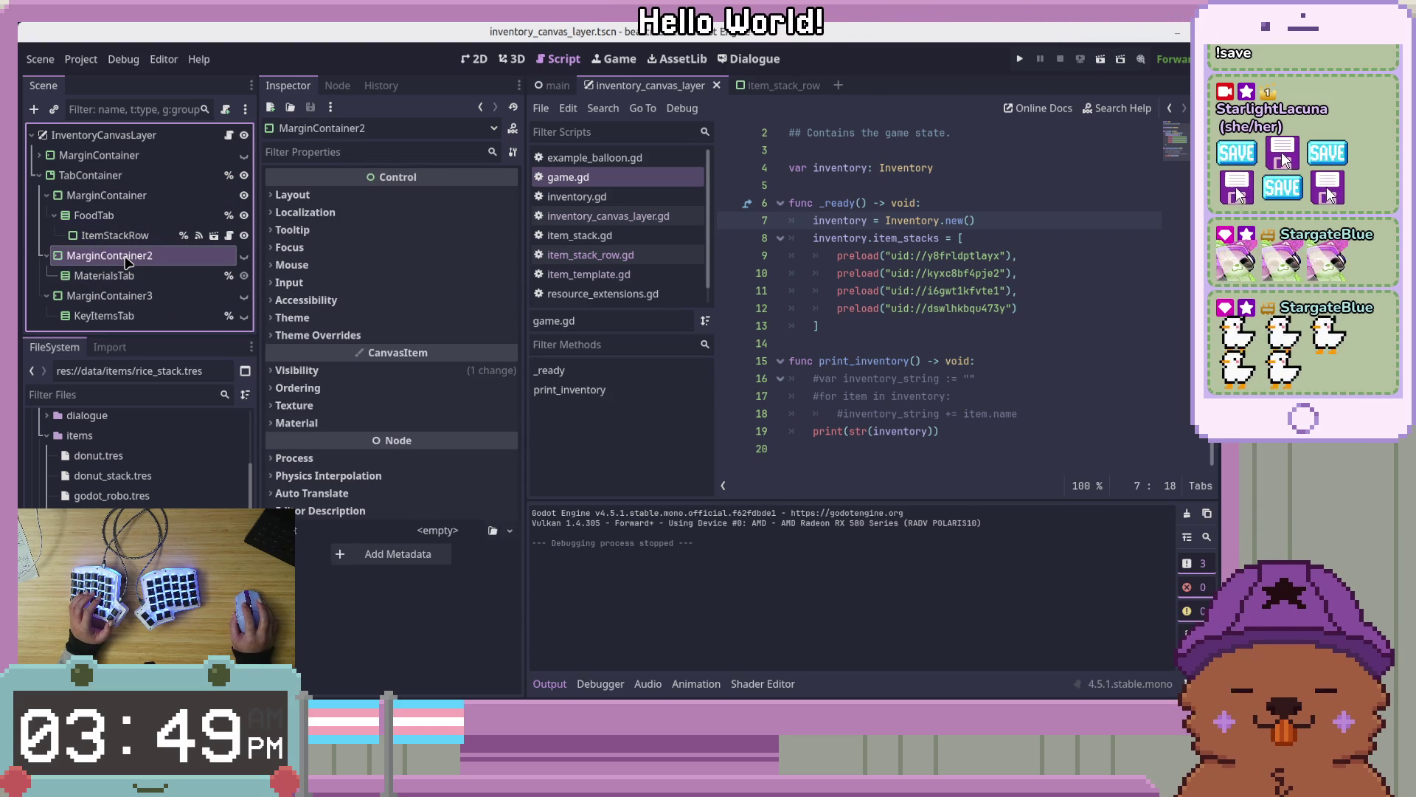
{"action": "left_click", "coordinate": [127, 276]}
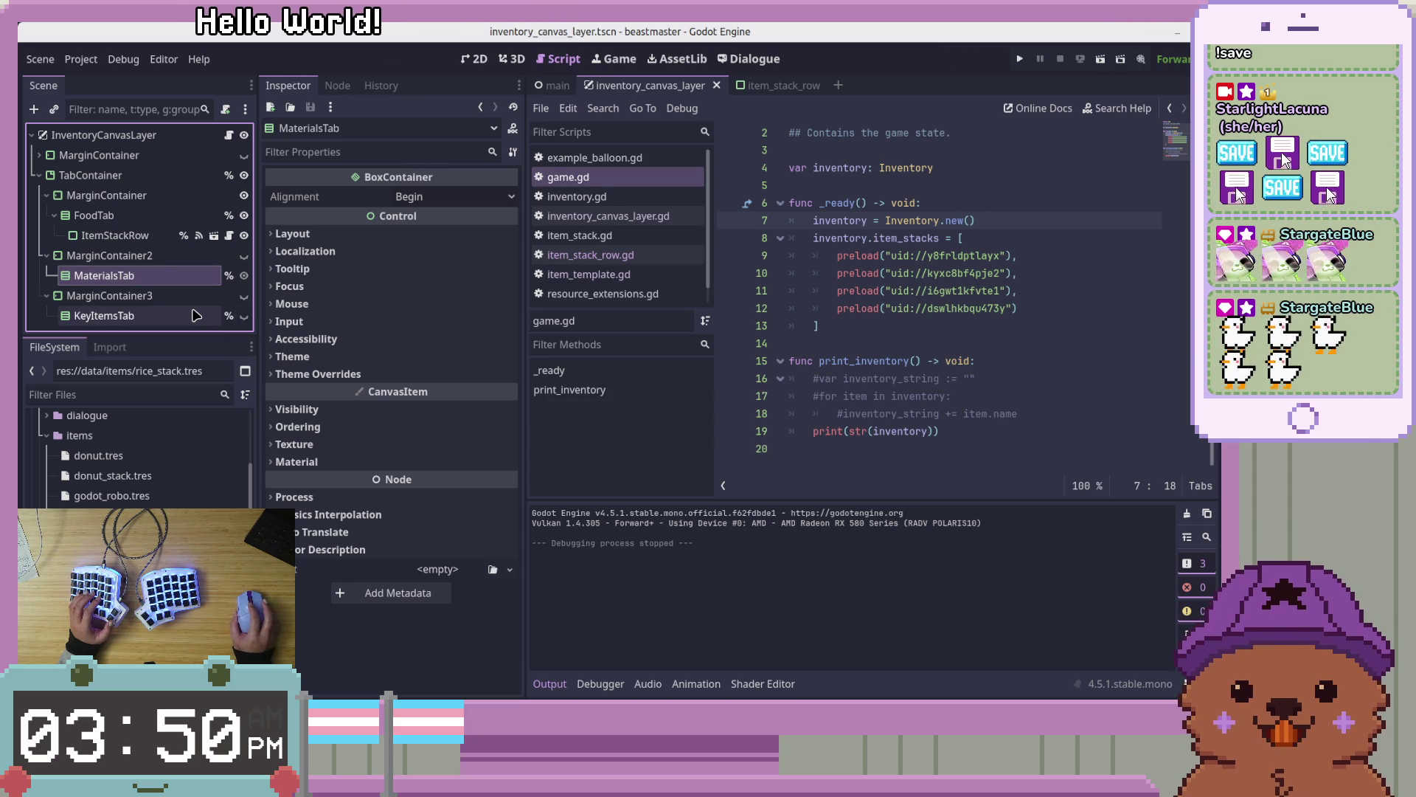
{"action": "left_click", "coordinate": [190, 320]}
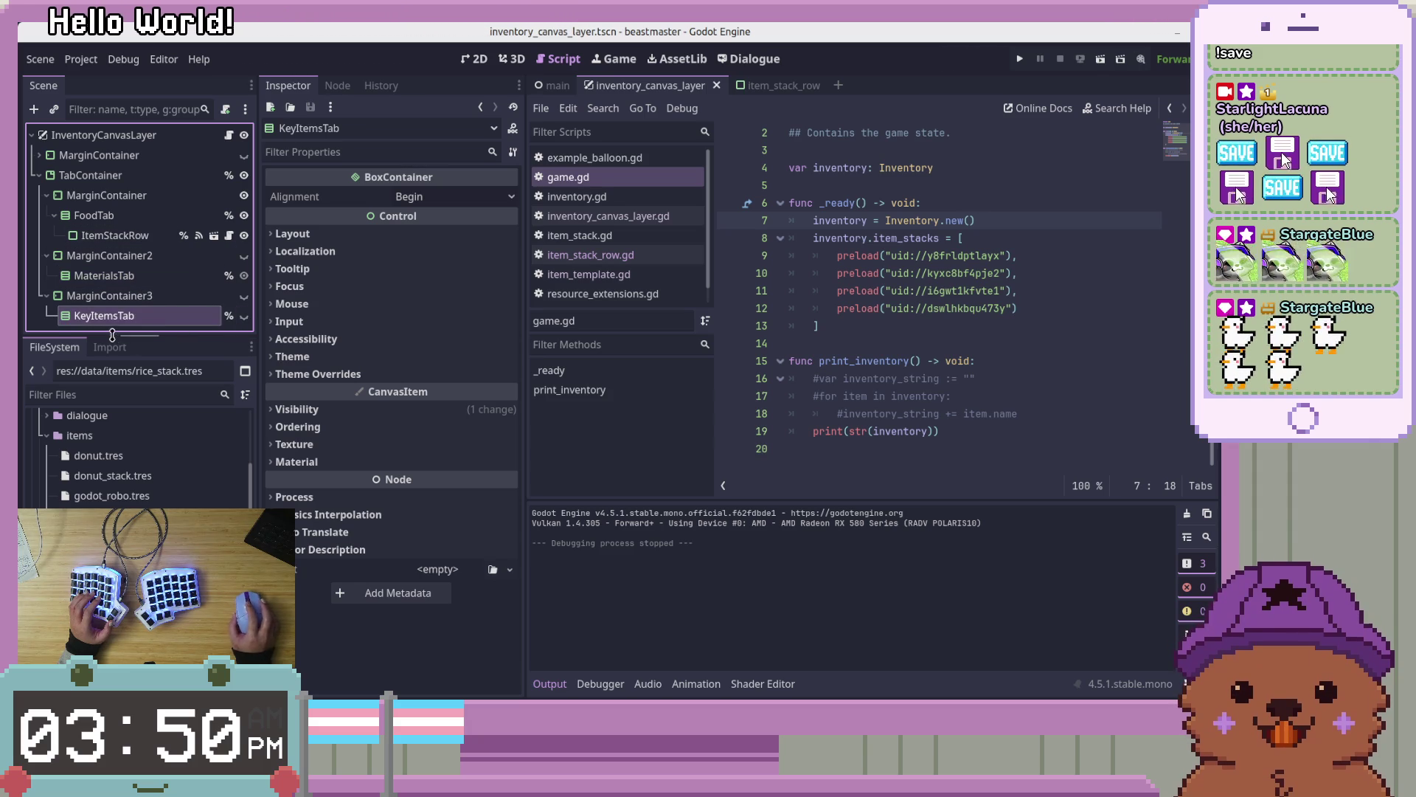
{"action": "left_click", "coordinate": [228, 137]}
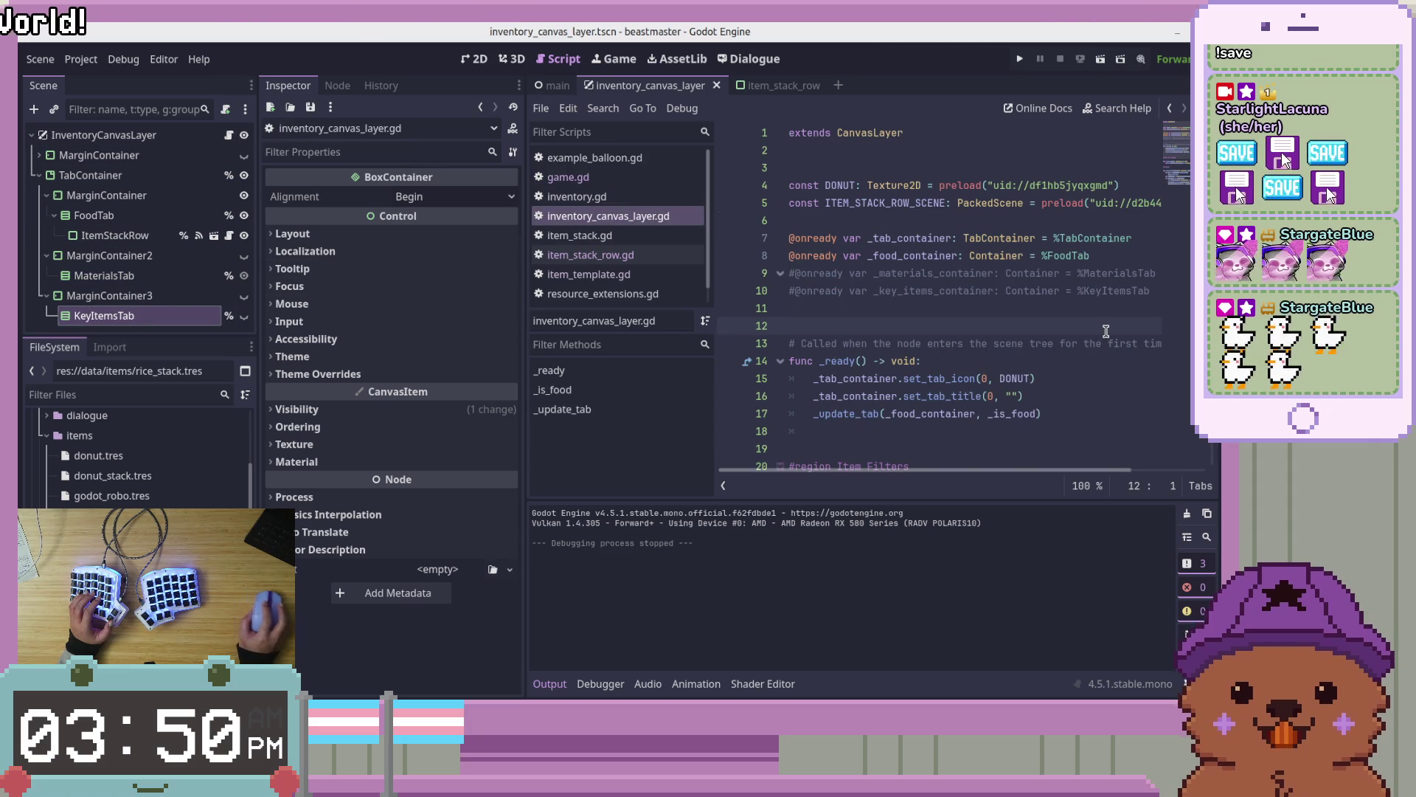
{"action": "scroll", "coordinate": [958, 295], "scroll_direction": "down", "scroll_amount": 2}
{"action": "scroll", "coordinate": [958, 295], "scroll_direction": "up", "scroll_amount": 2}
{"action": "left_click", "coordinate": [995, 273]}
{"action": "key", "text": "Down"}
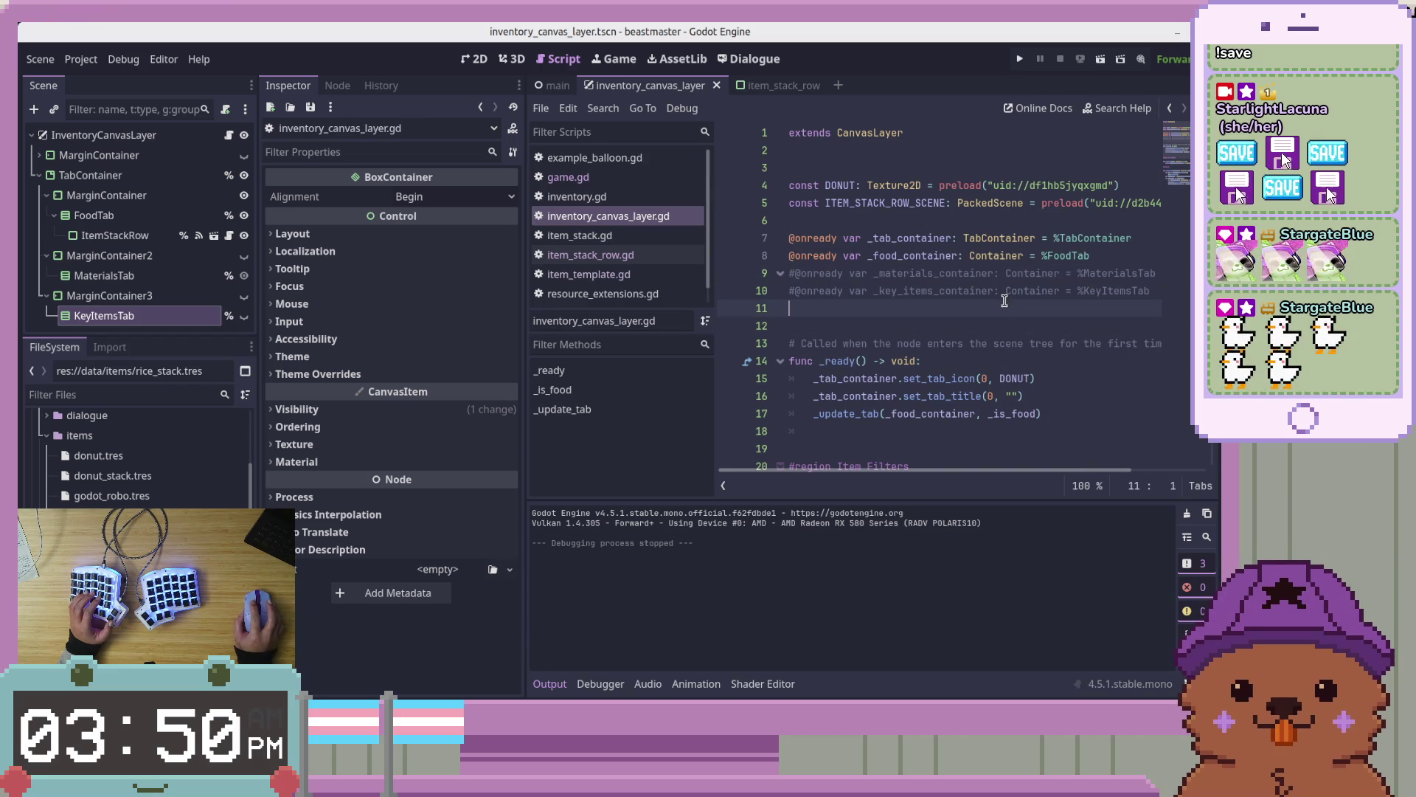
{"action": "key", "text": "ctrl+k"}
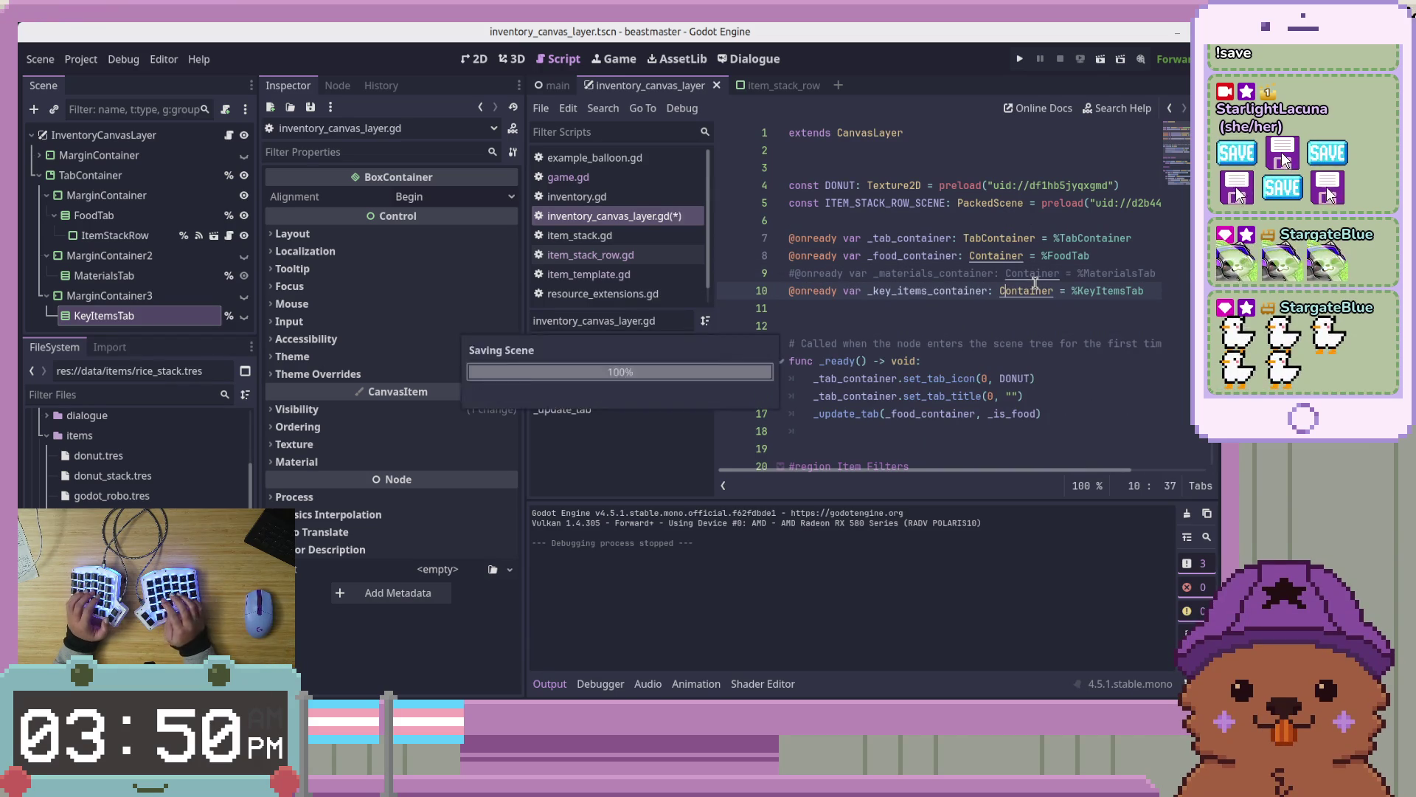
{"action": "scroll", "coordinate": [1035, 282], "scroll_direction": "down", "scroll_amount": 5}
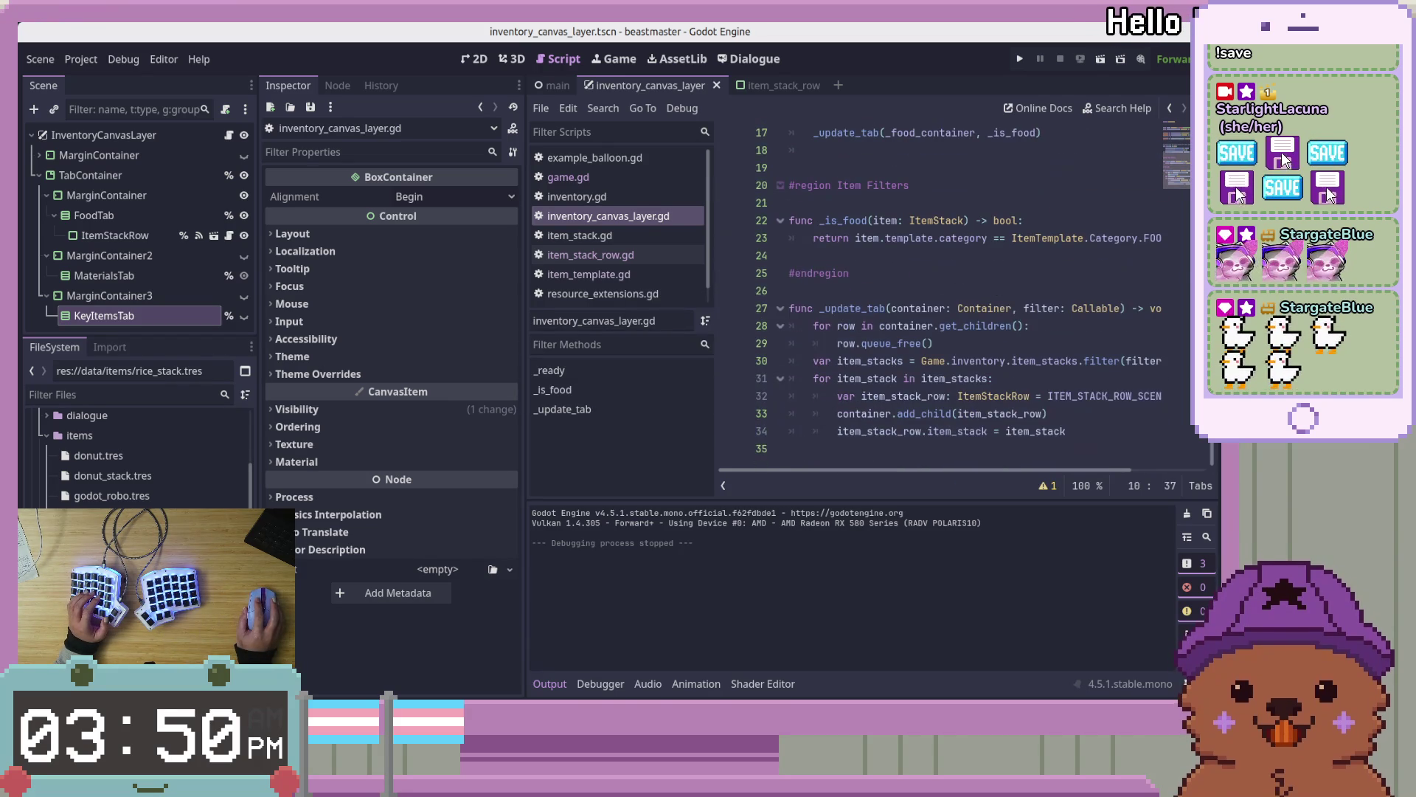
{"action": "scroll", "coordinate": [959, 295], "scroll_direction": "up", "scroll_amount": 4}
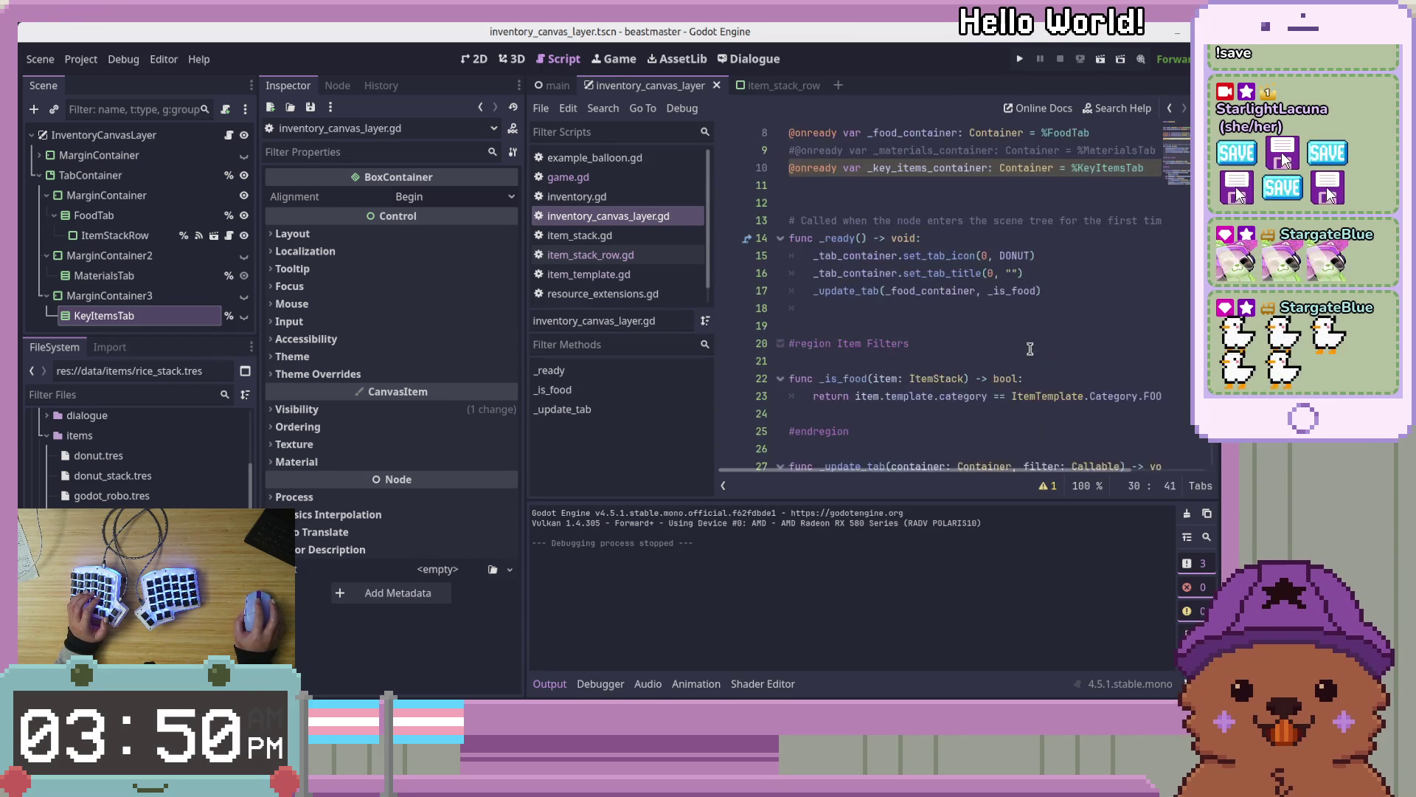
Add _update_tab(_key_items_container, _is_key_item) below the food tab call in _ready
{"action": "left_click", "coordinate": [1087, 344]}
{"action": "key", "text": "Return"}
{"action": "type", "text": "_update"}
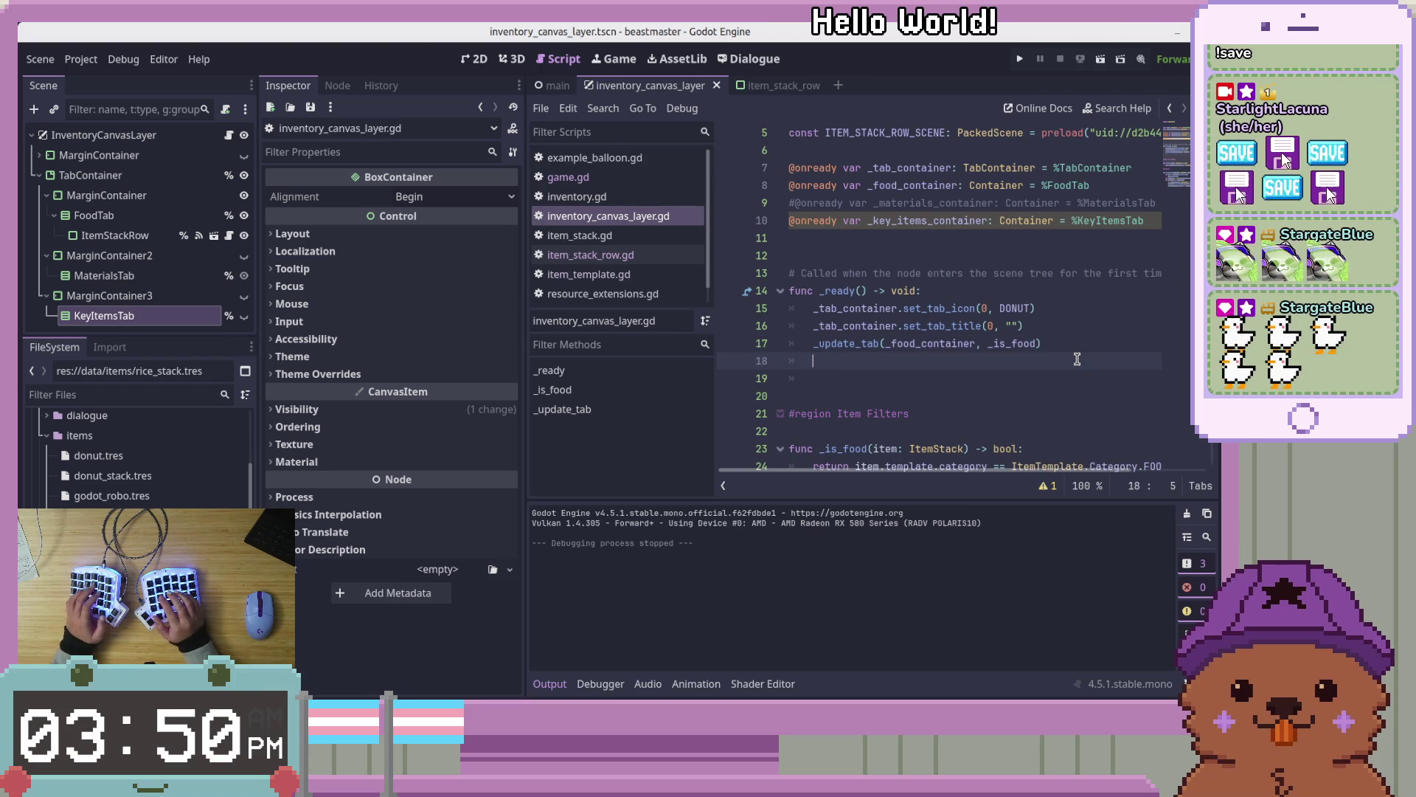
{"action": "type", "text": "_tab"}
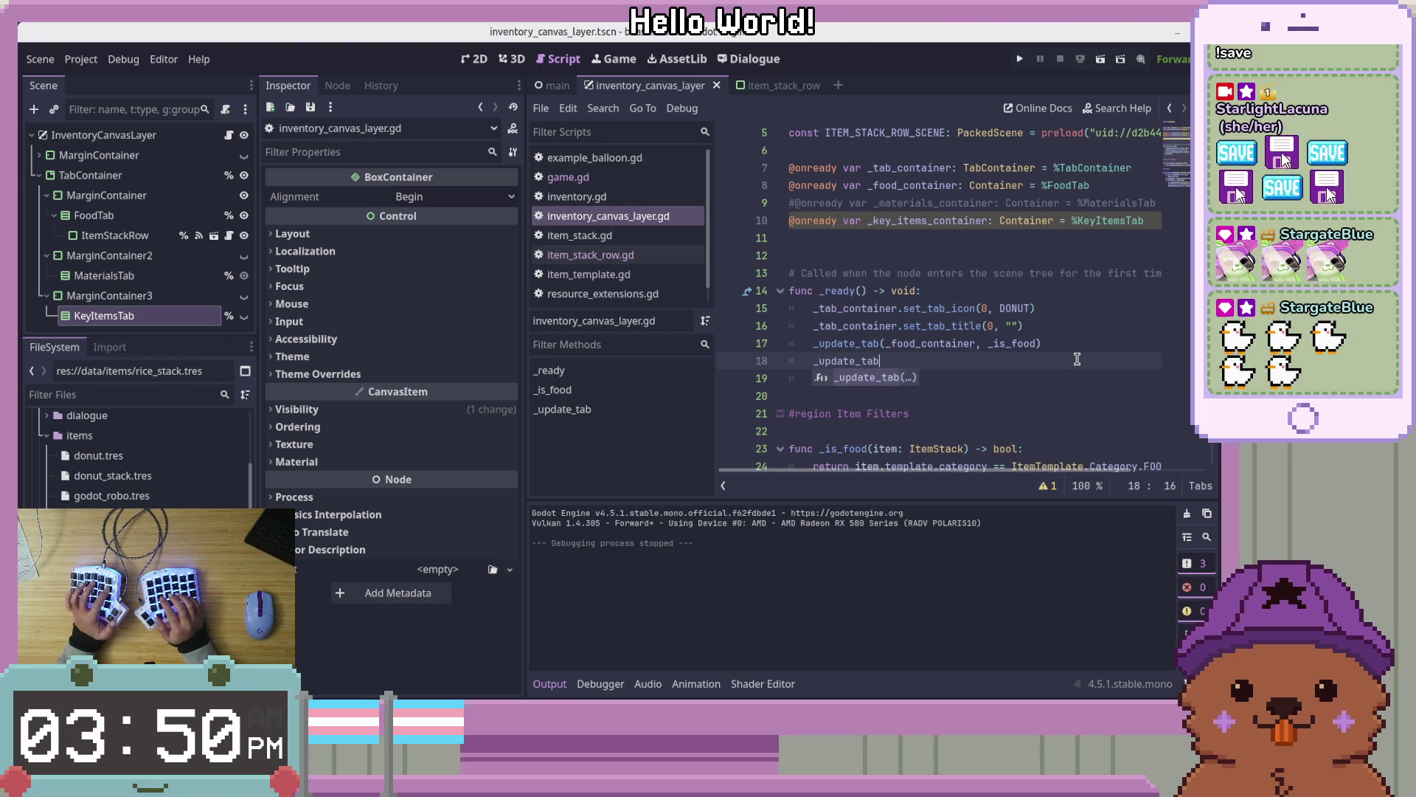
{"action": "key", "text": "Return"}
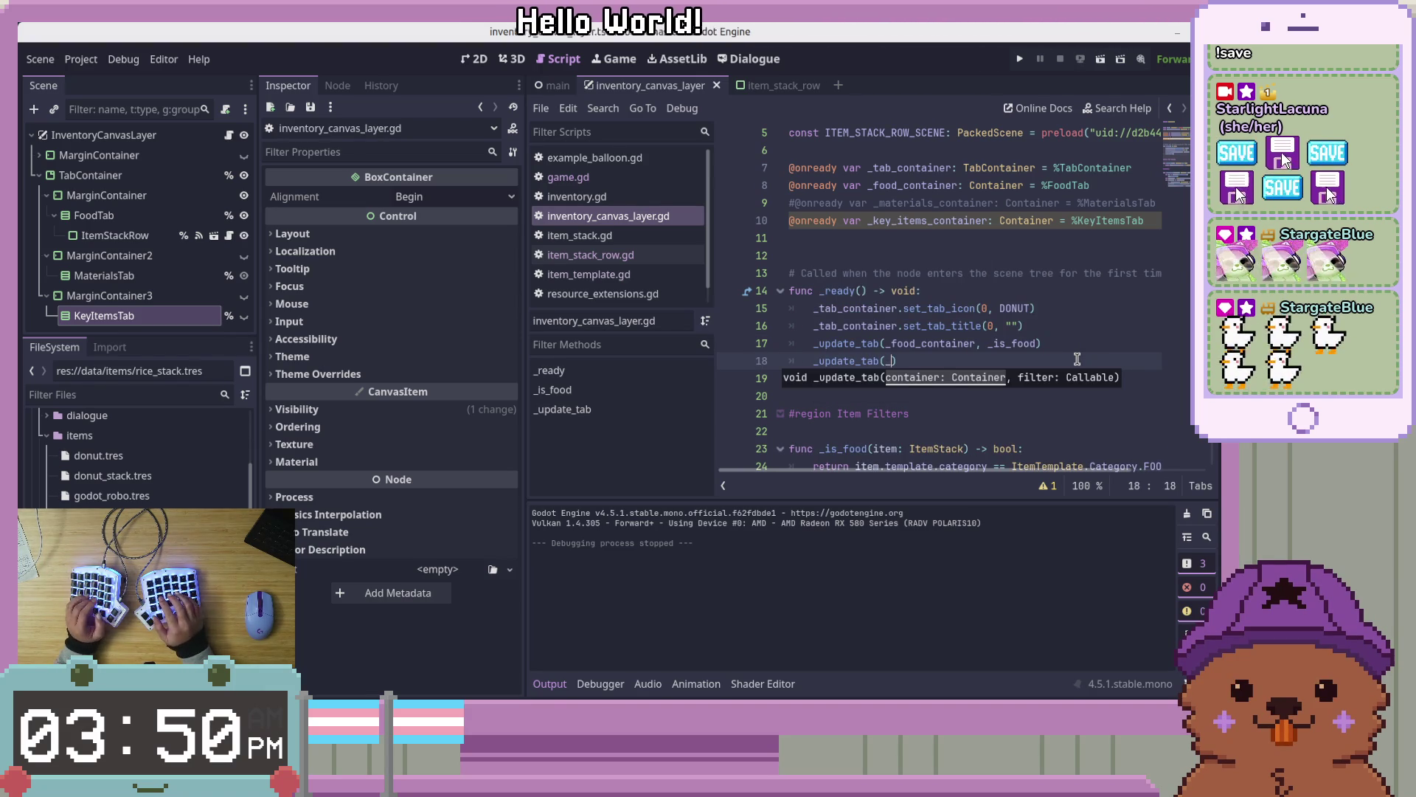
{"action": "type", "text": "key_ite"}
{"action": "key", "text": "Return"}
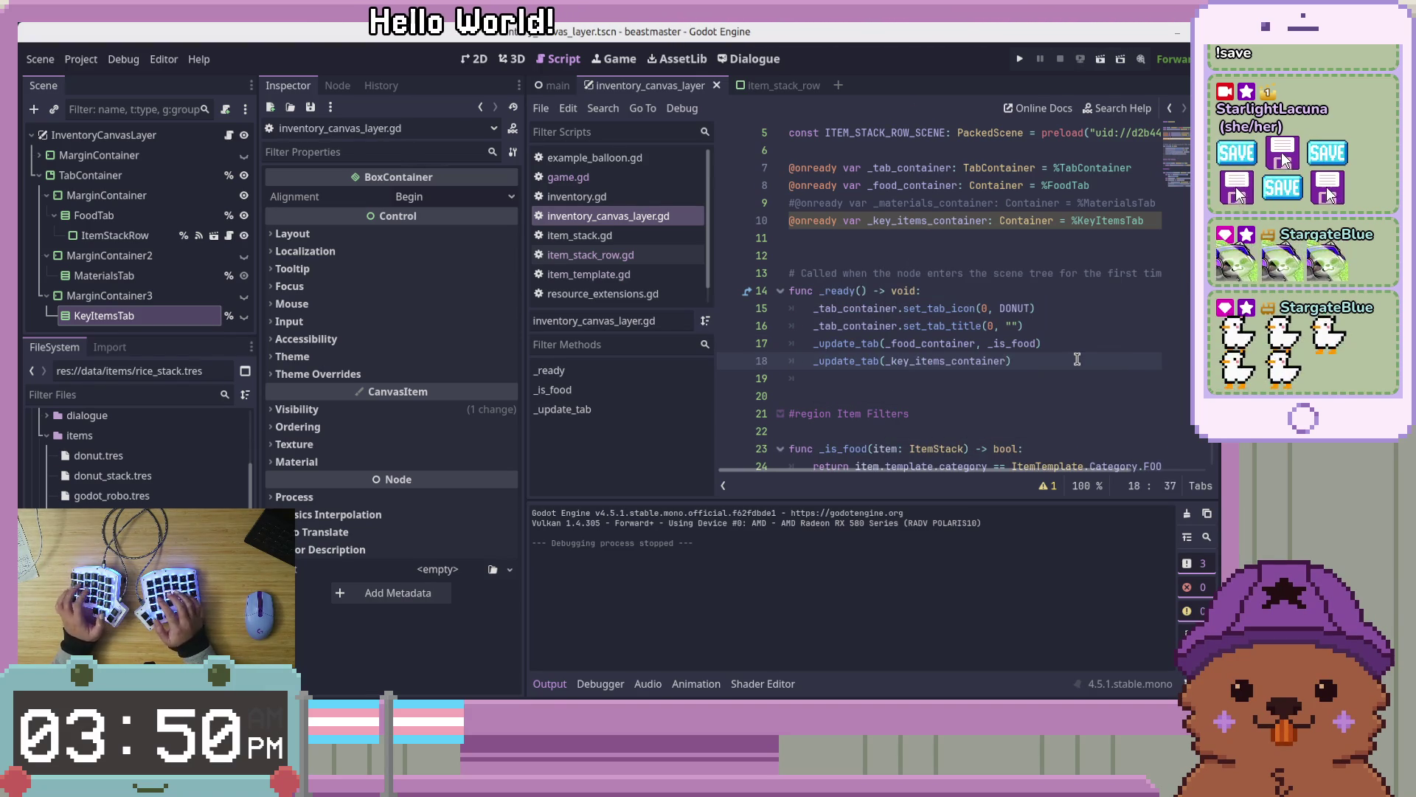
{"action": "type", "text": ", _is_"}
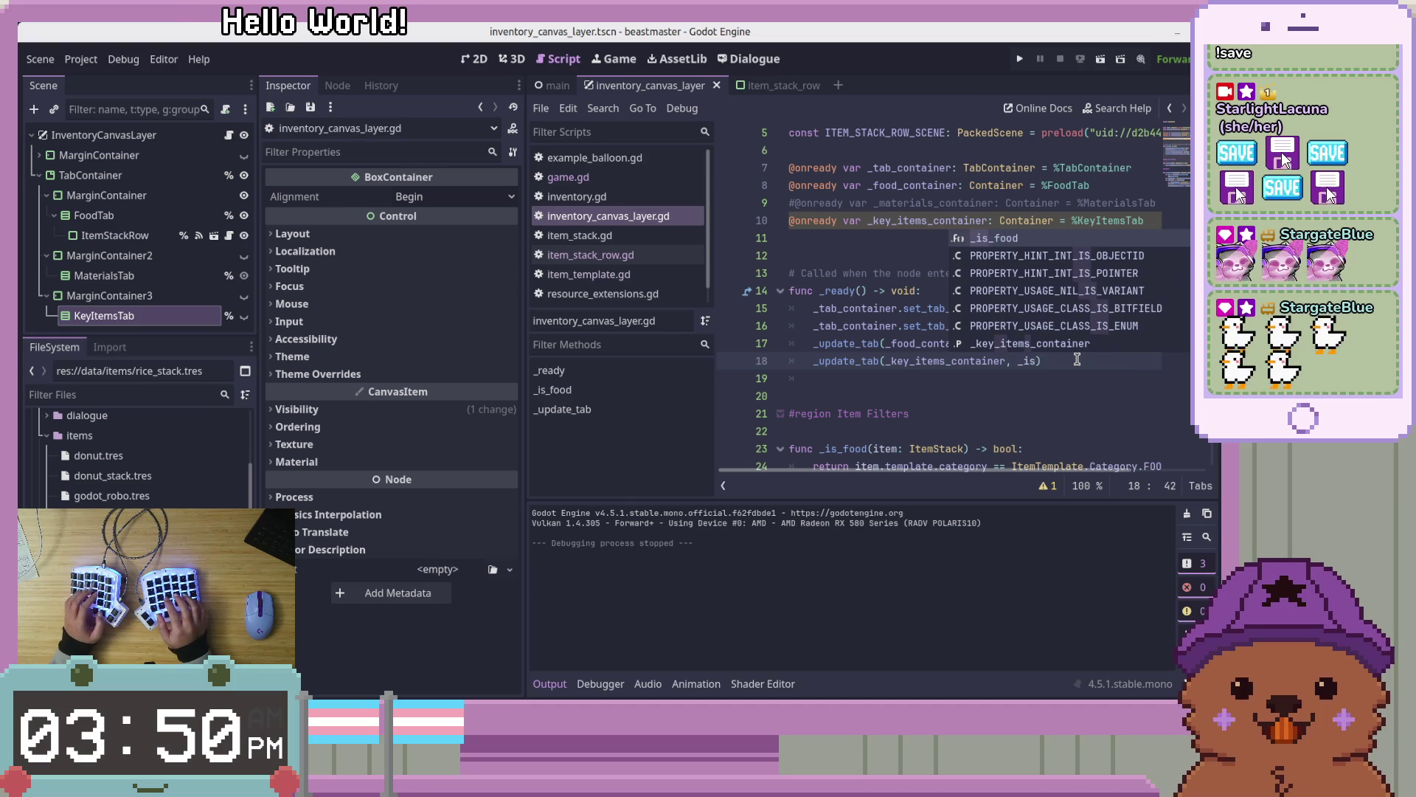
{"action": "type", "text": "key_item"}
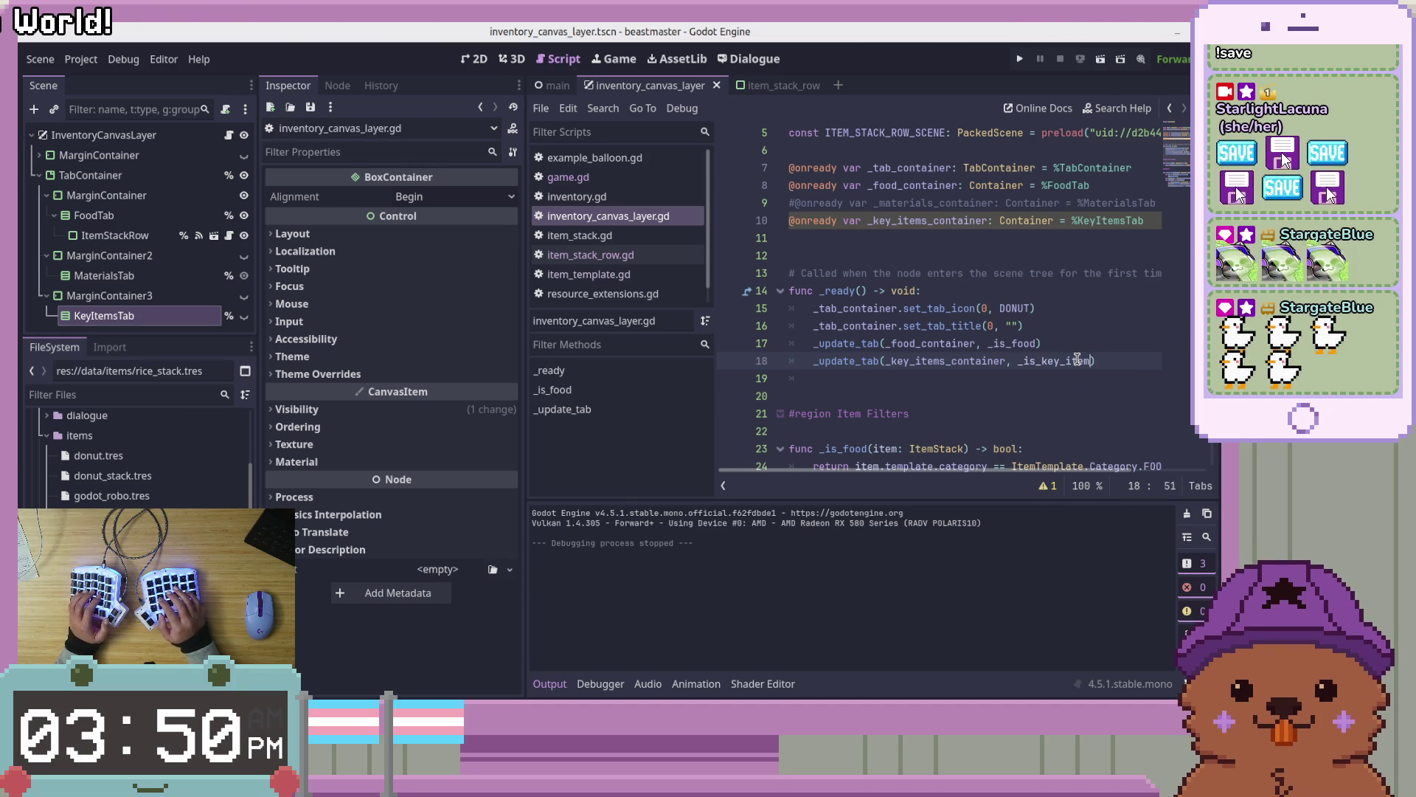
{"action": "key", "text": "End"}
{"action": "scroll", "coordinate": [1077, 360], "scroll_direction": "down", "scroll_amount": 5}
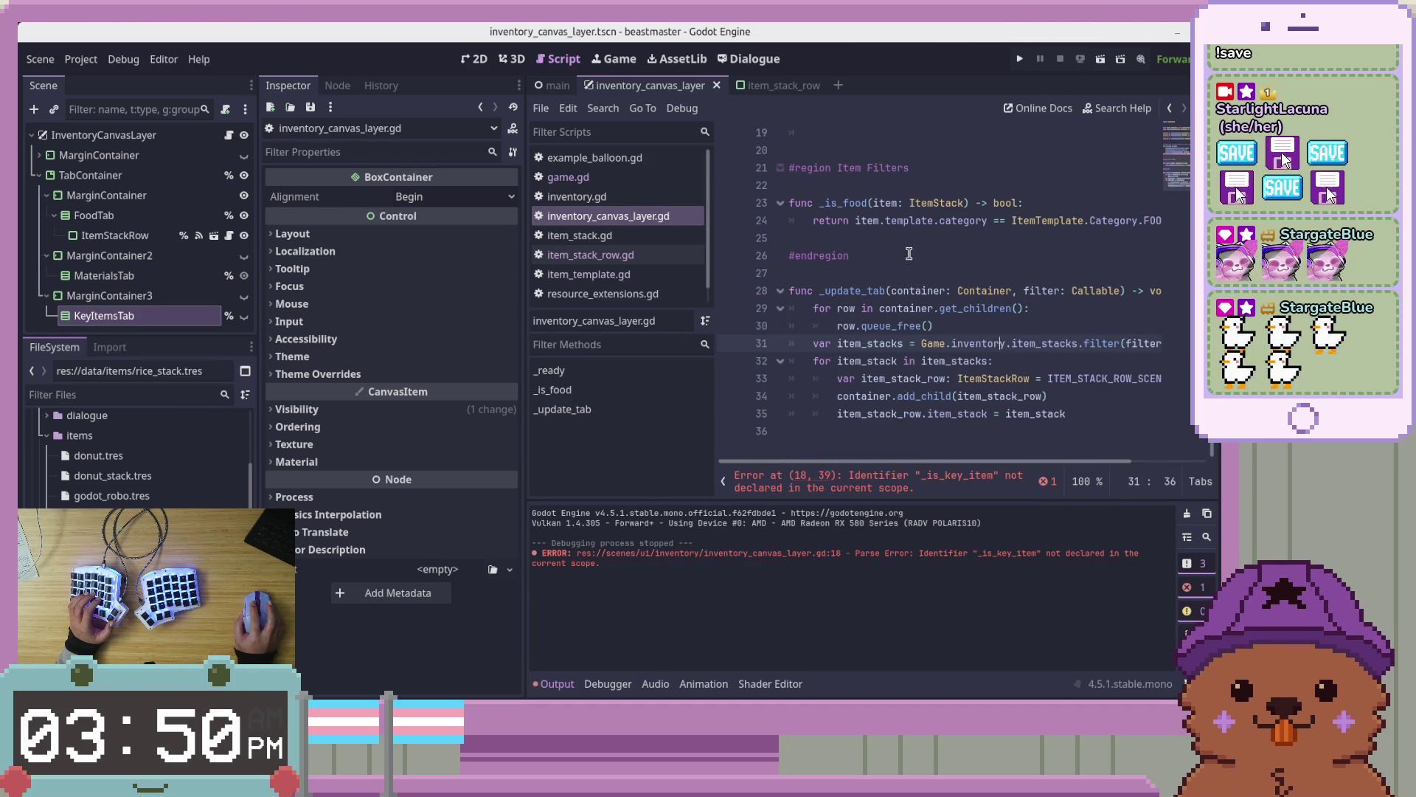
Declare func _is_key_item(item: ItemStack) -> bool: below the _is_food filter
{"action": "left_click", "coordinate": [922, 235]}
{"action": "key", "text": "Return"}
{"action": "key", "text": "Return"}
{"action": "key", "text": "Return"}
{"action": "key", "text": "Up"}
{"action": "key", "text": "Up"}
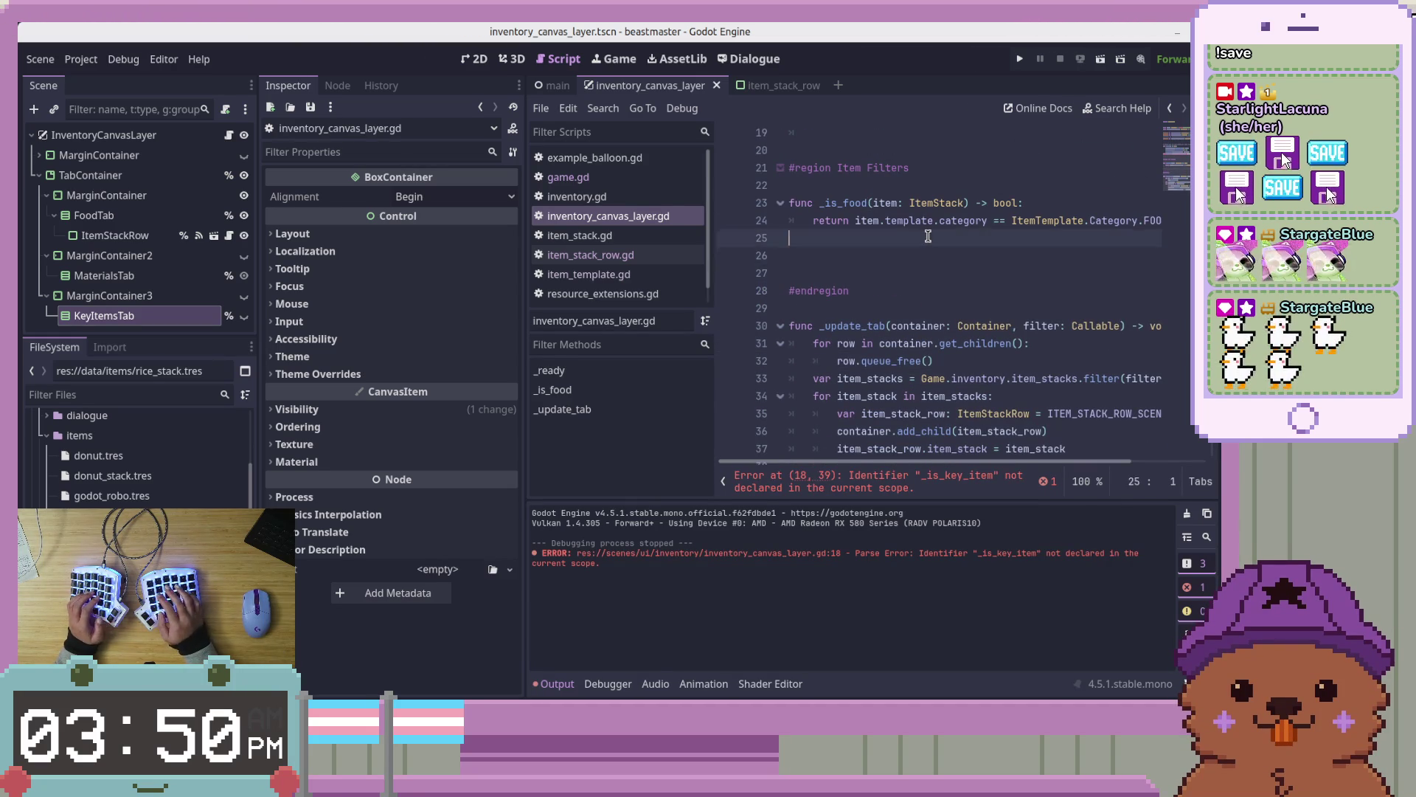
{"action": "key", "text": "BackSpace"}
{"action": "key", "text": "BackSpace"}
{"action": "type", "text": "alse"}
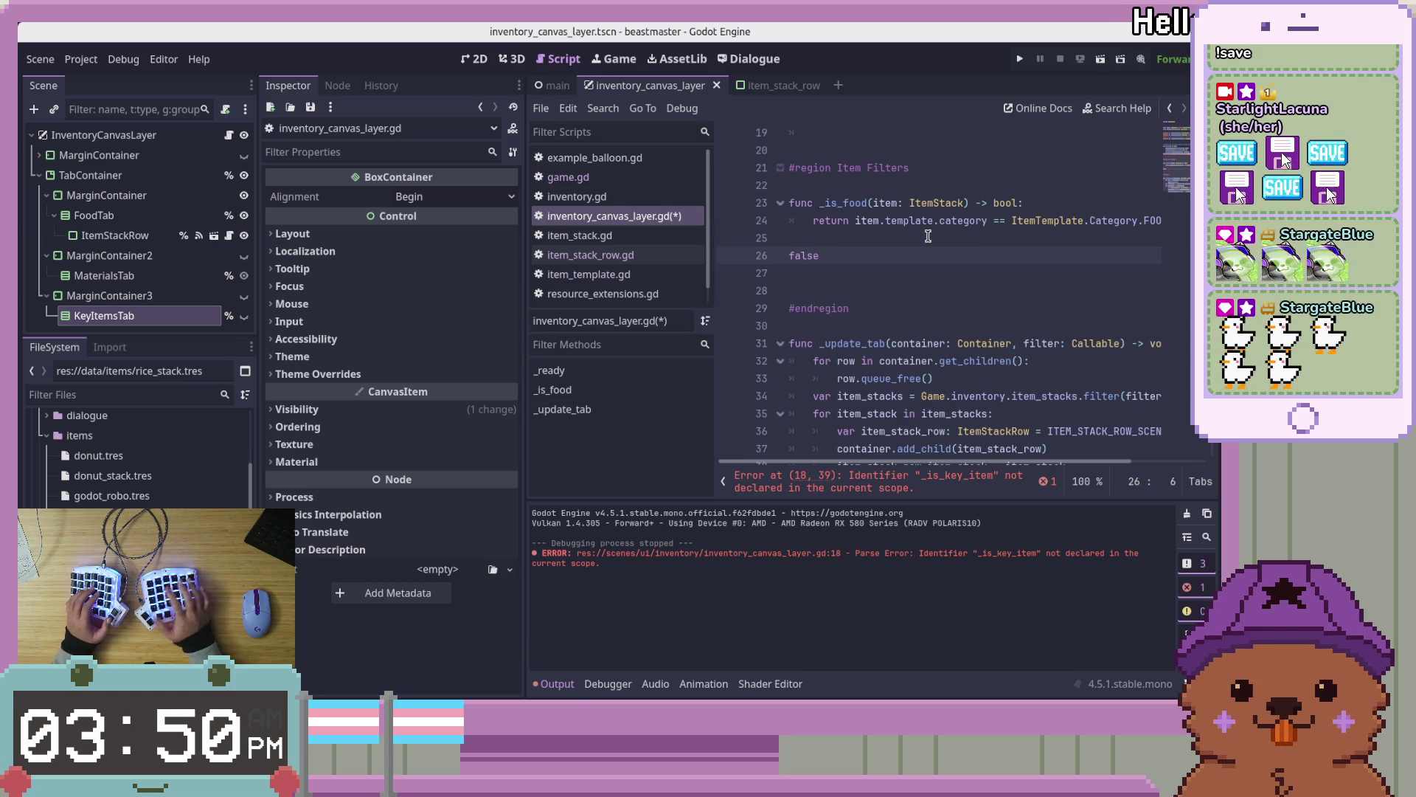
{"action": "key", "text": "Return"}
{"action": "type", "text": "func "}
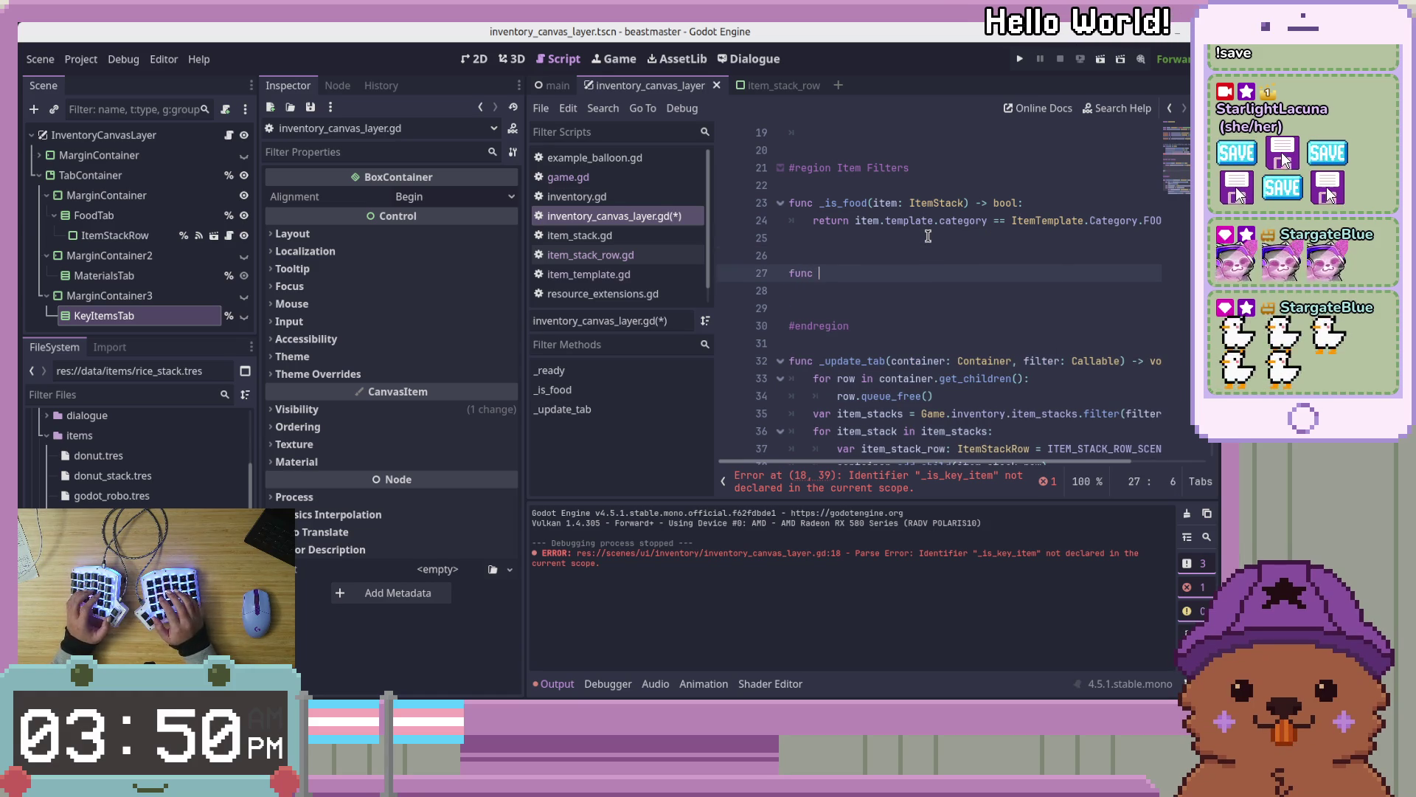
{"action": "type", "text": "_is_"}
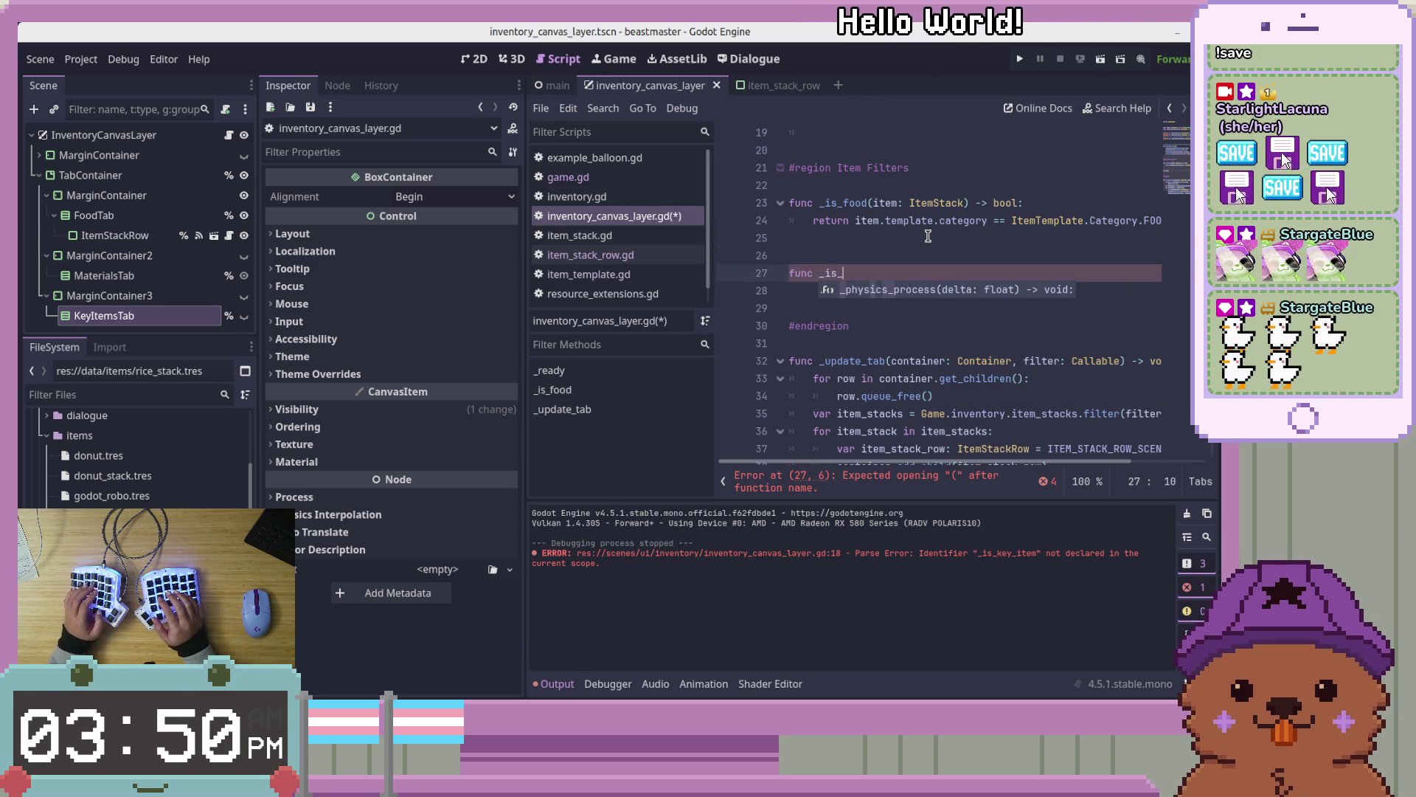
{"action": "type", "text": "key_"}
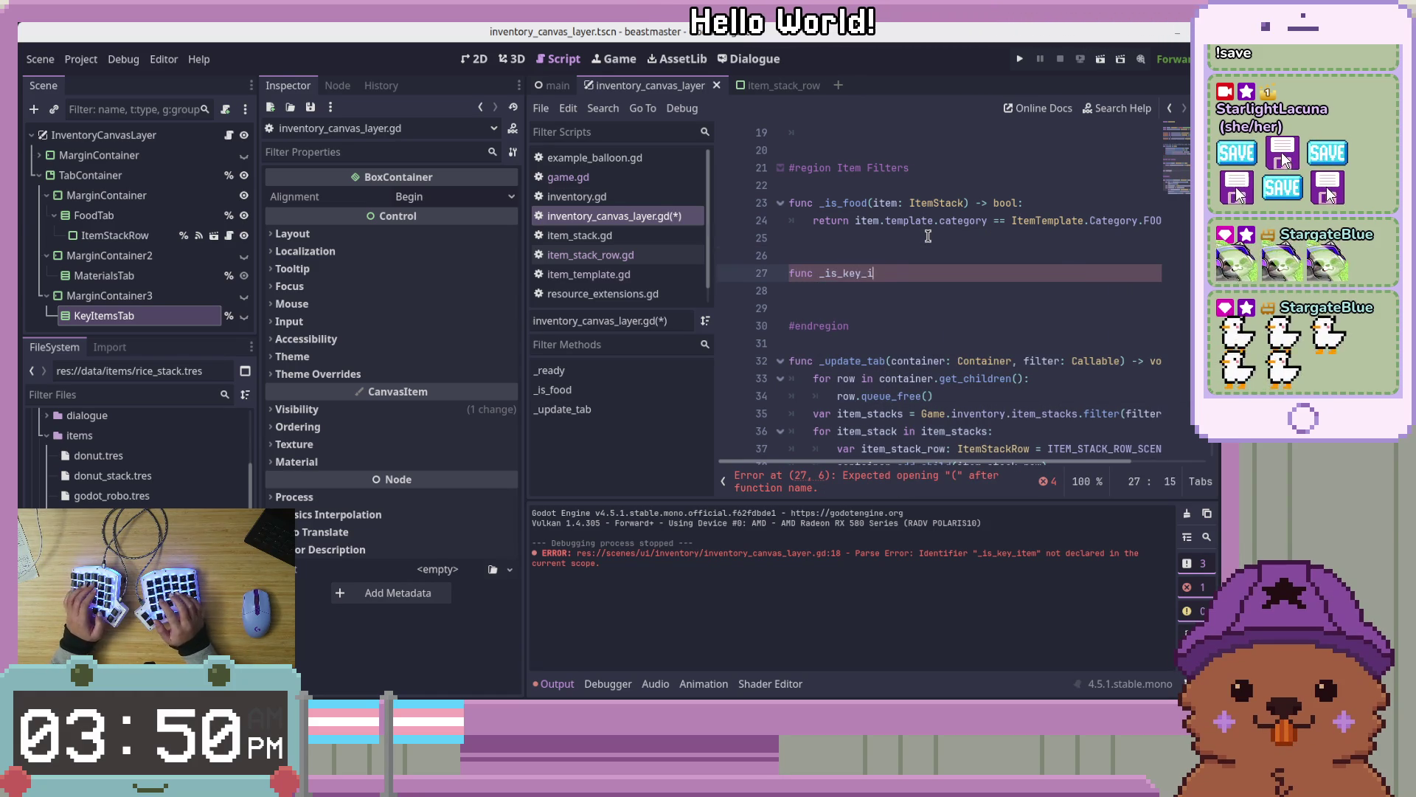
{"action": "type", "text": "item(item: Item"}
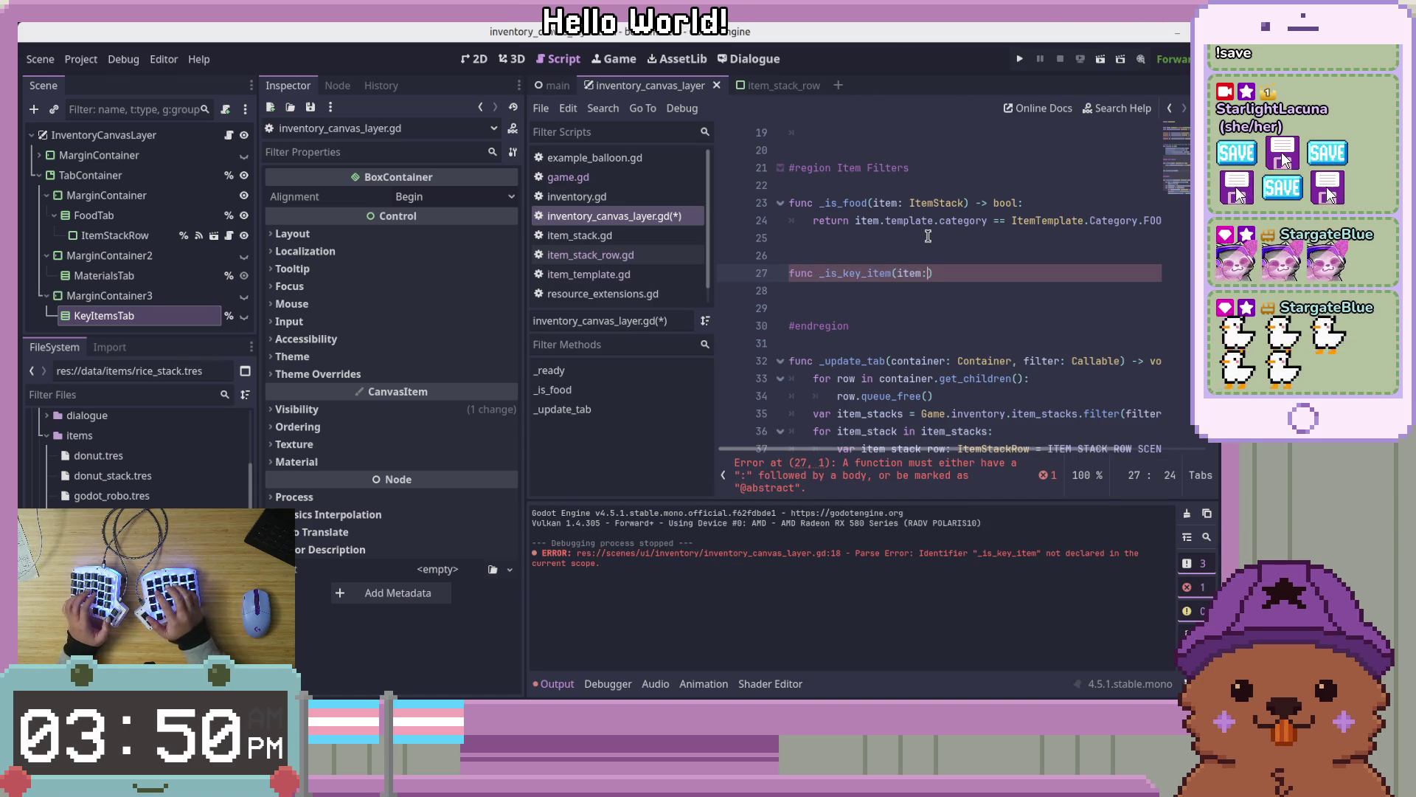
{"action": "type", "text": "Stack) -> "}
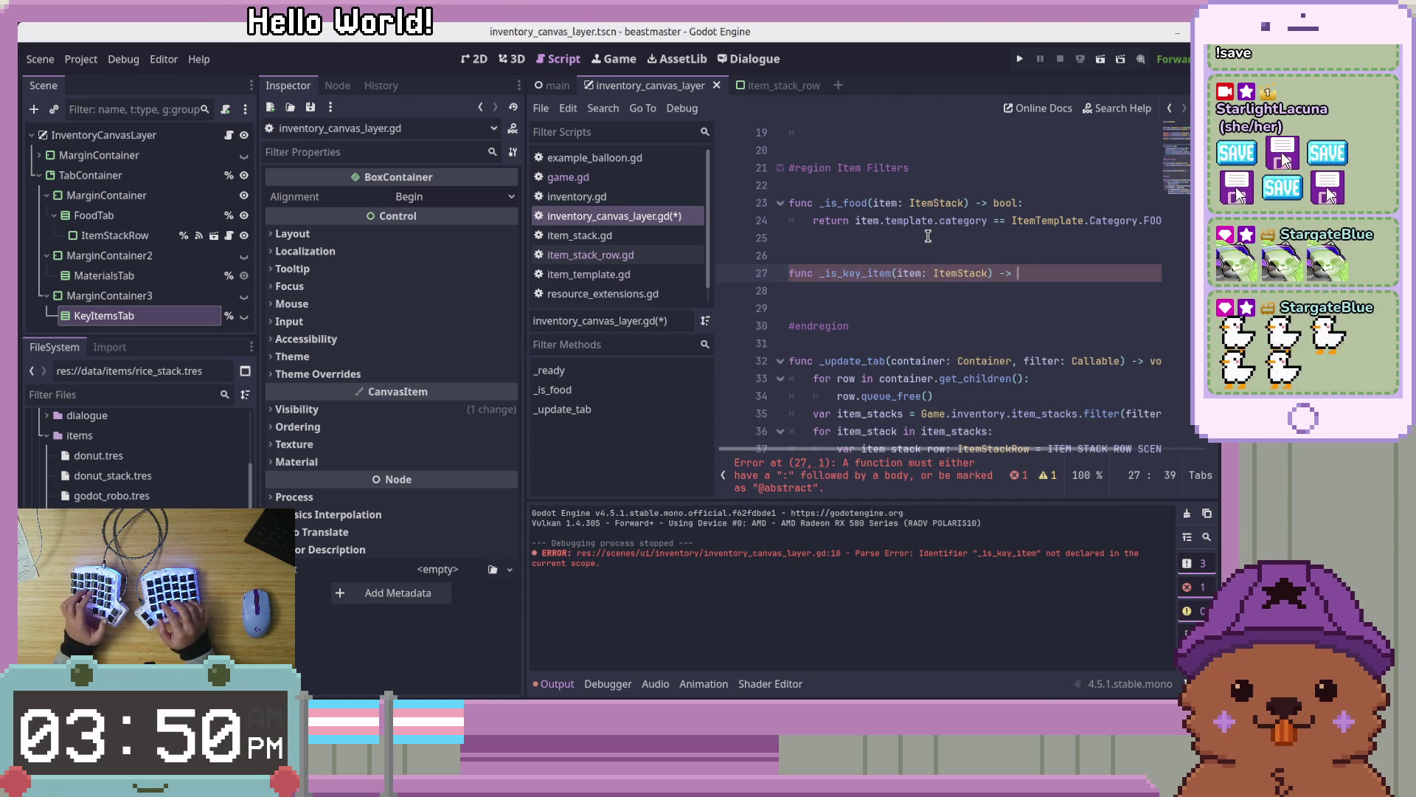
{"action": "type", "text": "bool:"}
{"action": "key", "text": "Return"}
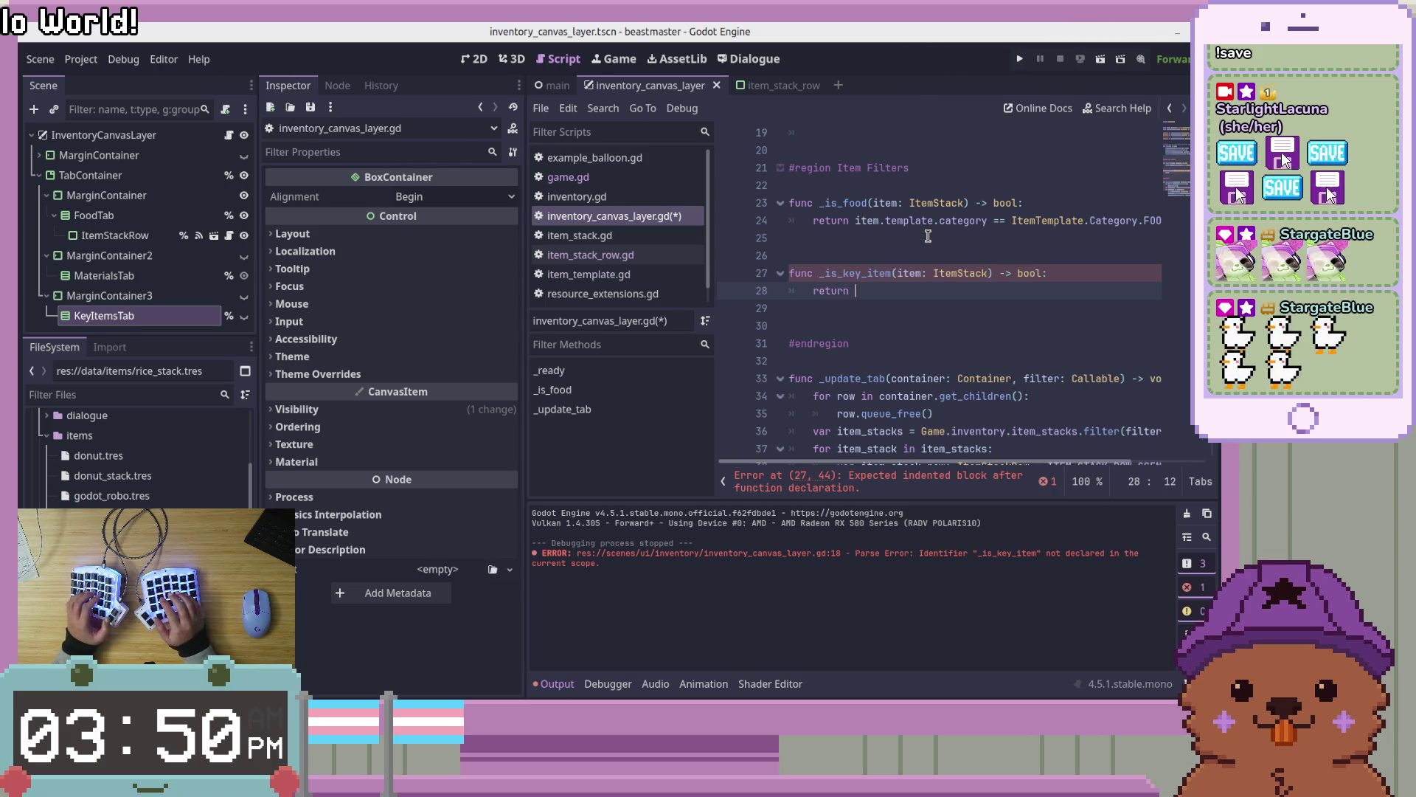
Make it check item.template.category == ItemTemplate.Category.KEY_ITEM, save, and run the scene
{"action": "type", "text": "item.template.category"}
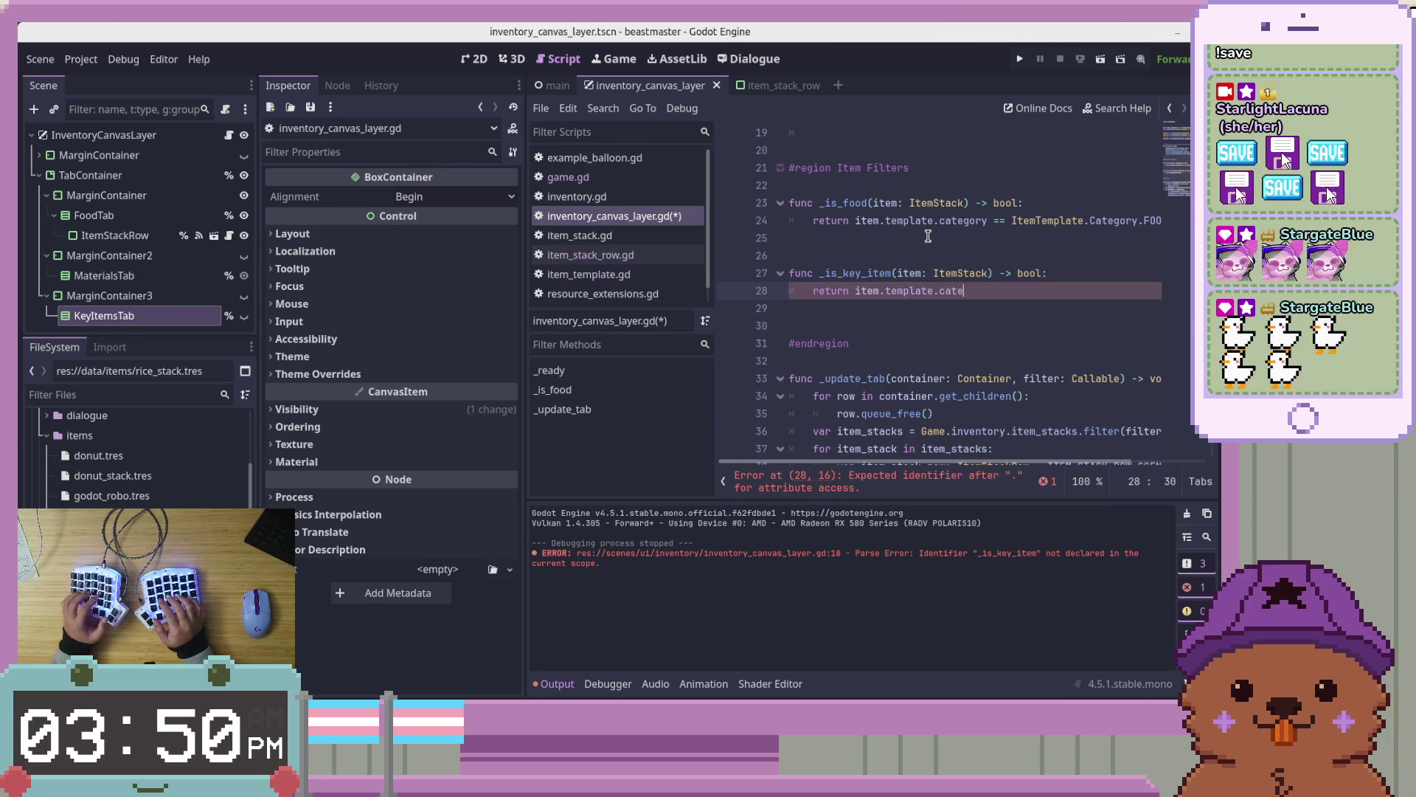
{"action": "type", "text": " == I"}
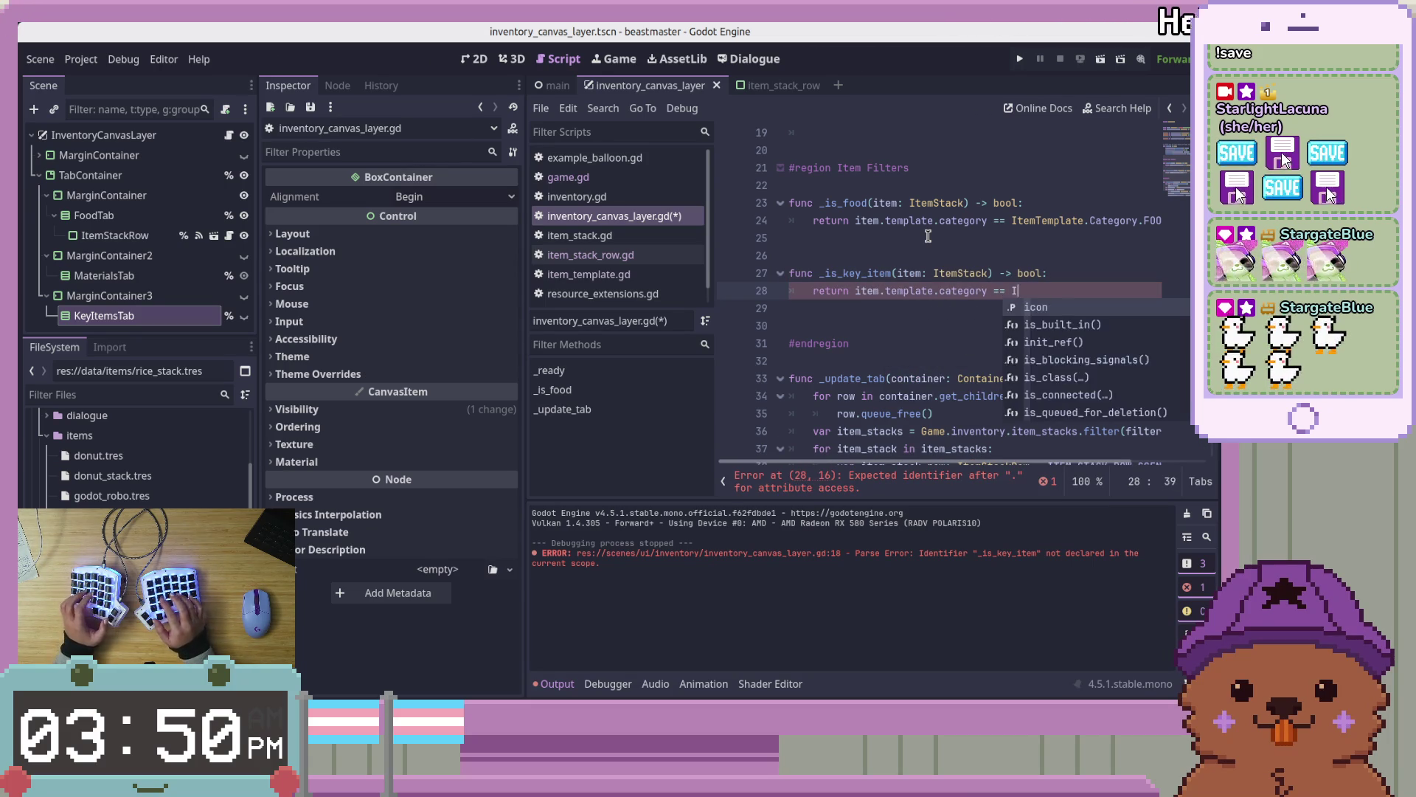
{"action": "type", "text": "temTemplat"}
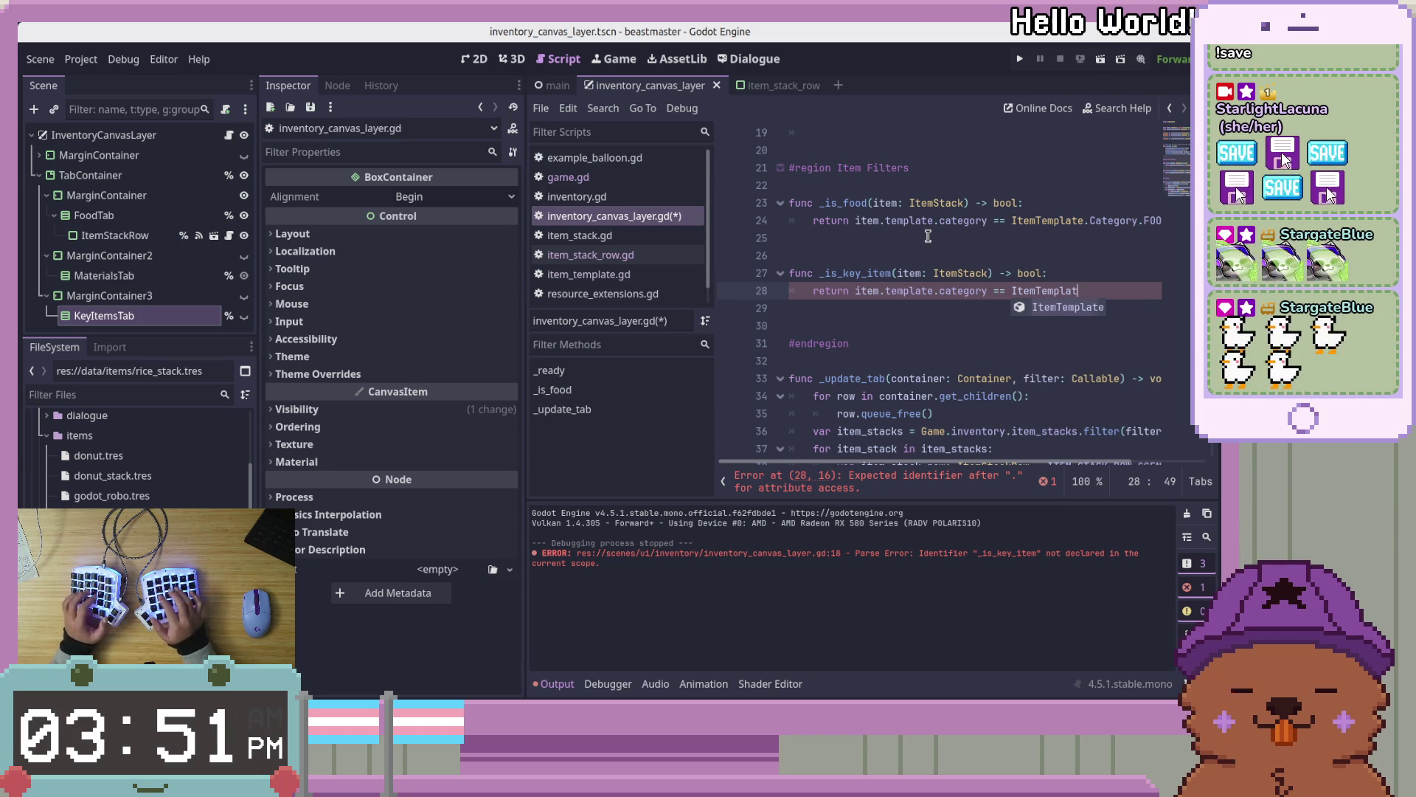
{"action": "type", "text": "e."}
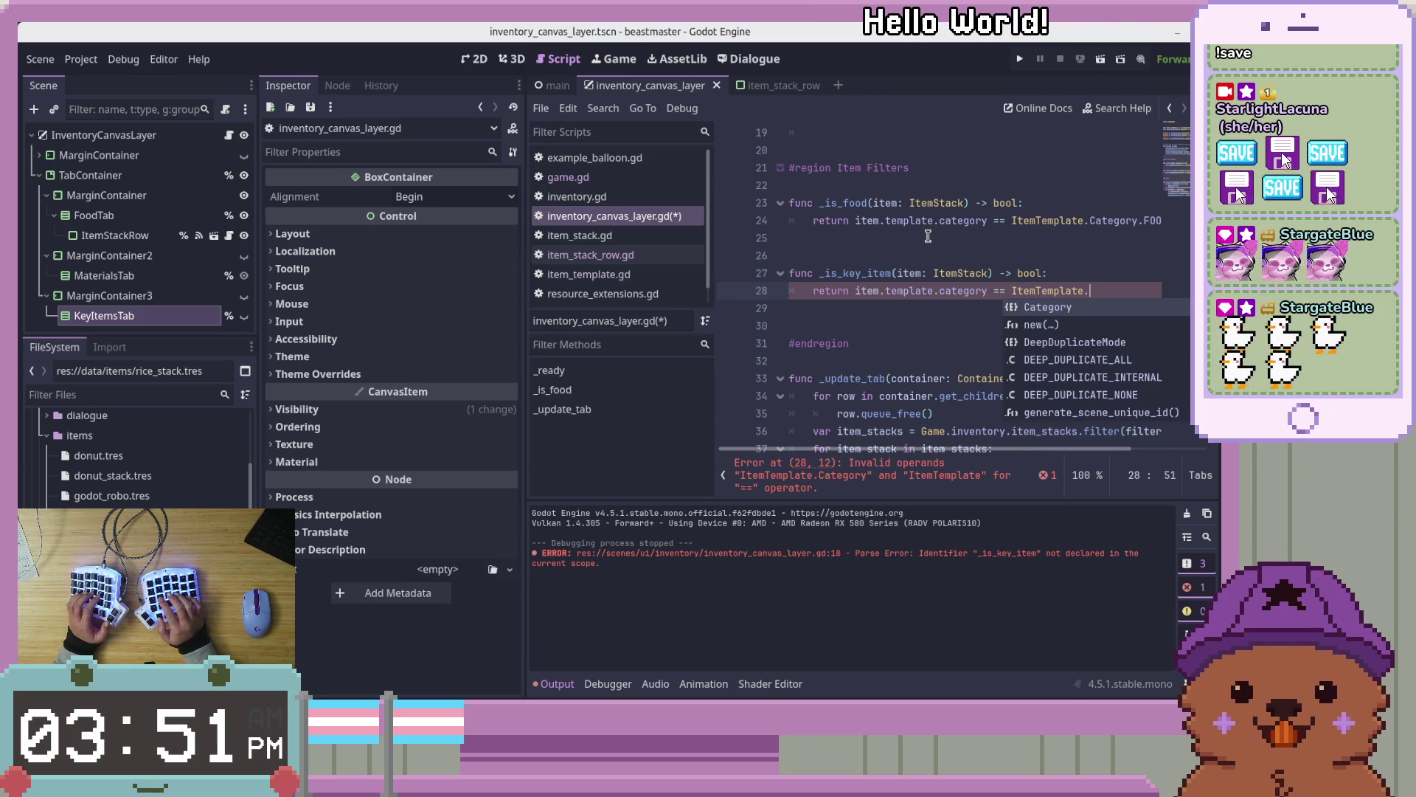
{"action": "left_click_drag", "start_coordinate": [875, 452], "coordinate": [949, 463]}
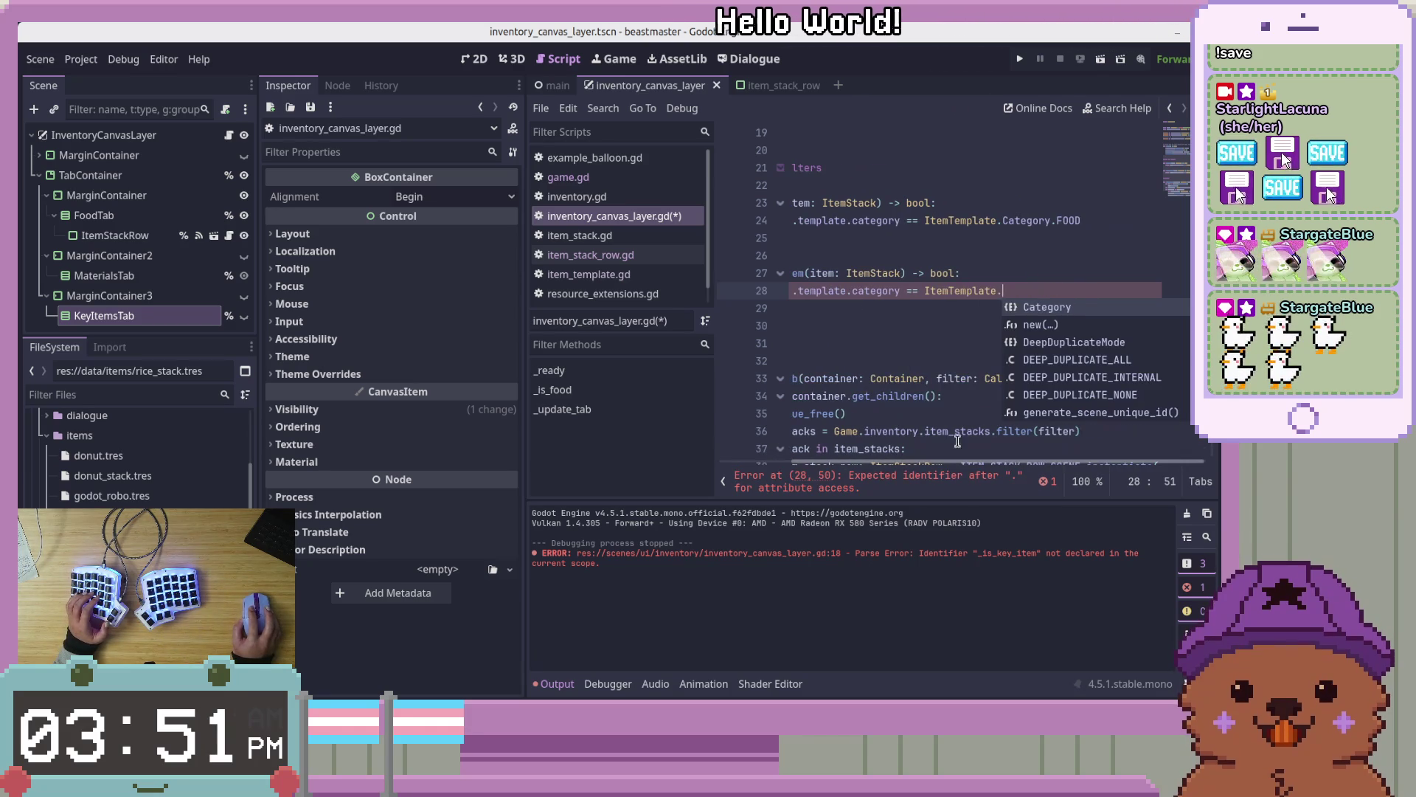
{"action": "key", "text": "Escape"}
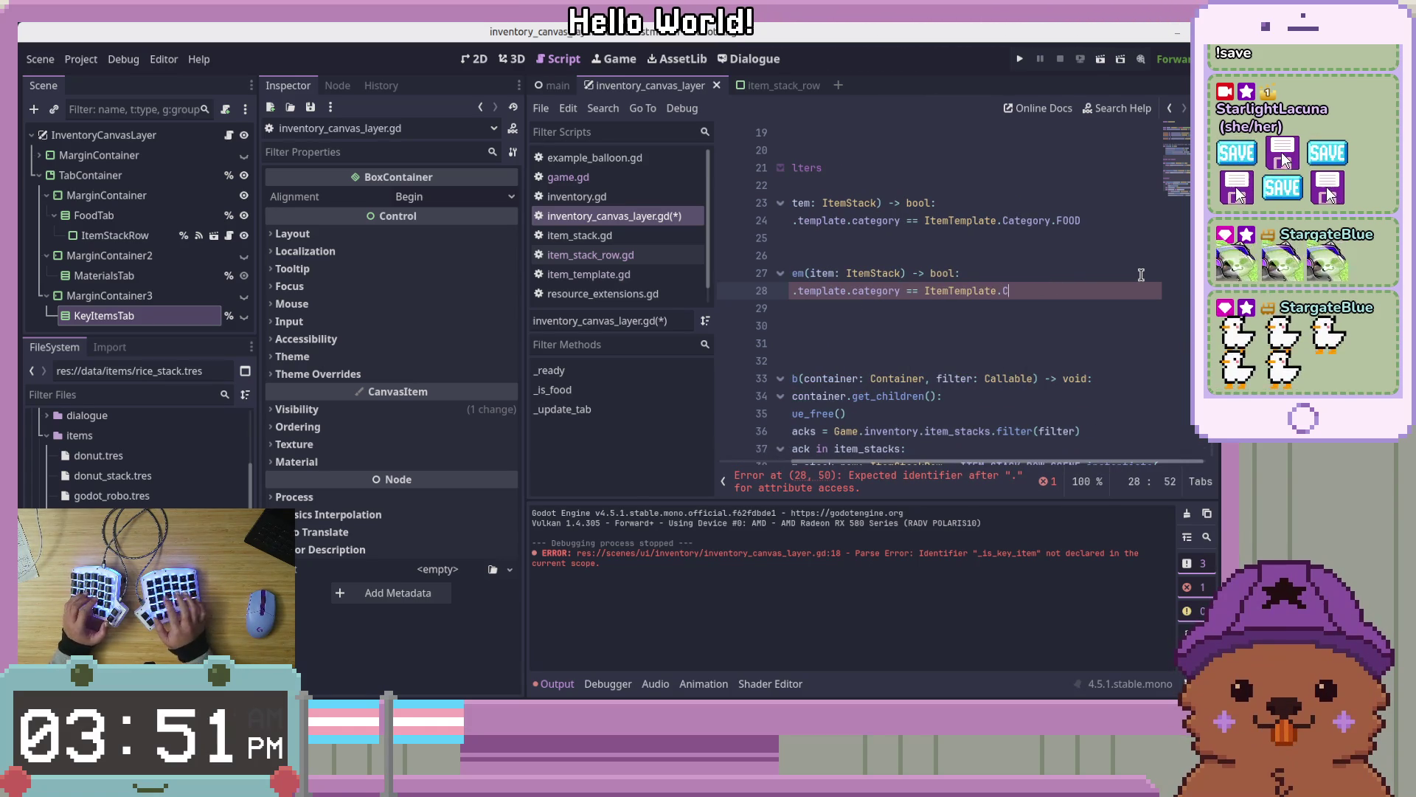
{"action": "type", "text": "Cat"}
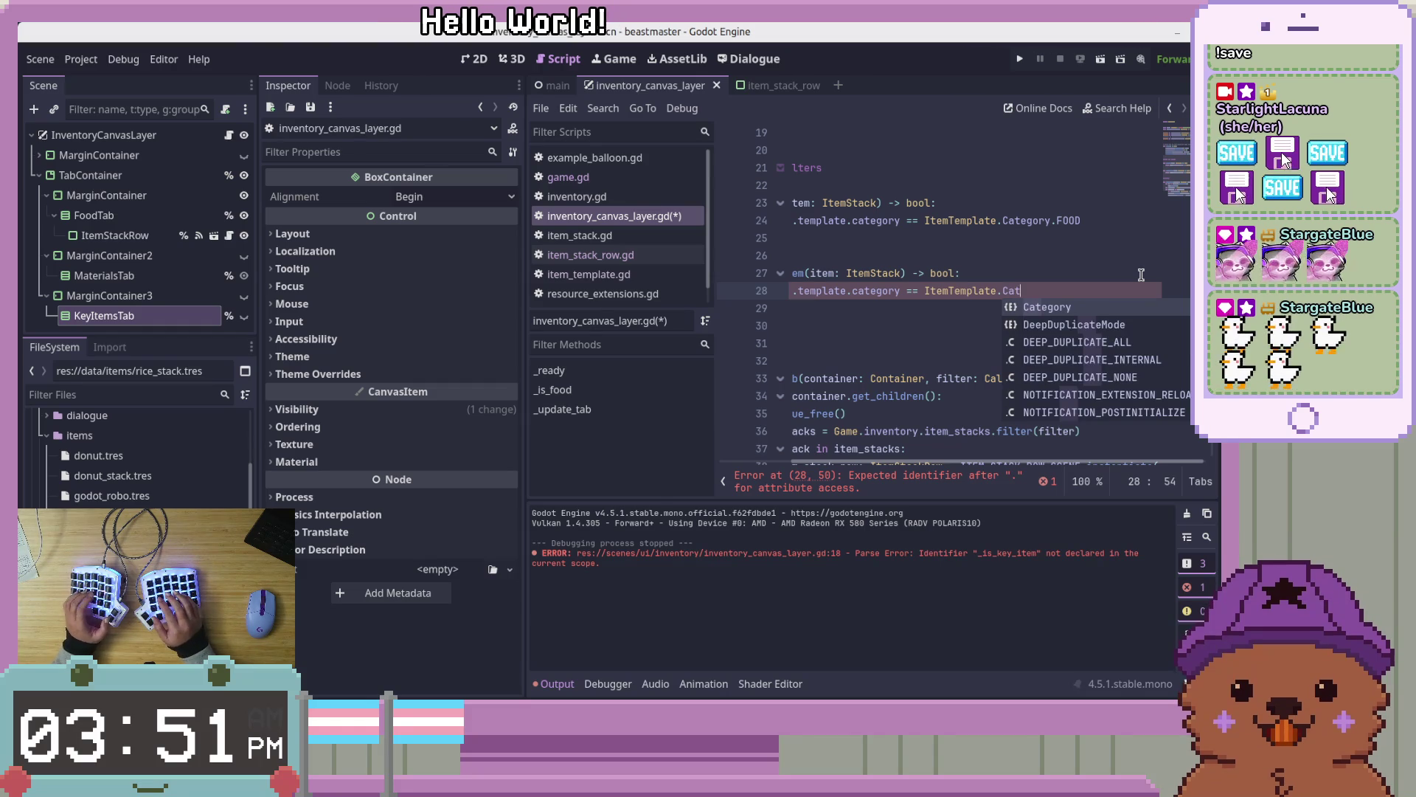
{"action": "type", "text": "egory.KEY_ITEM"}
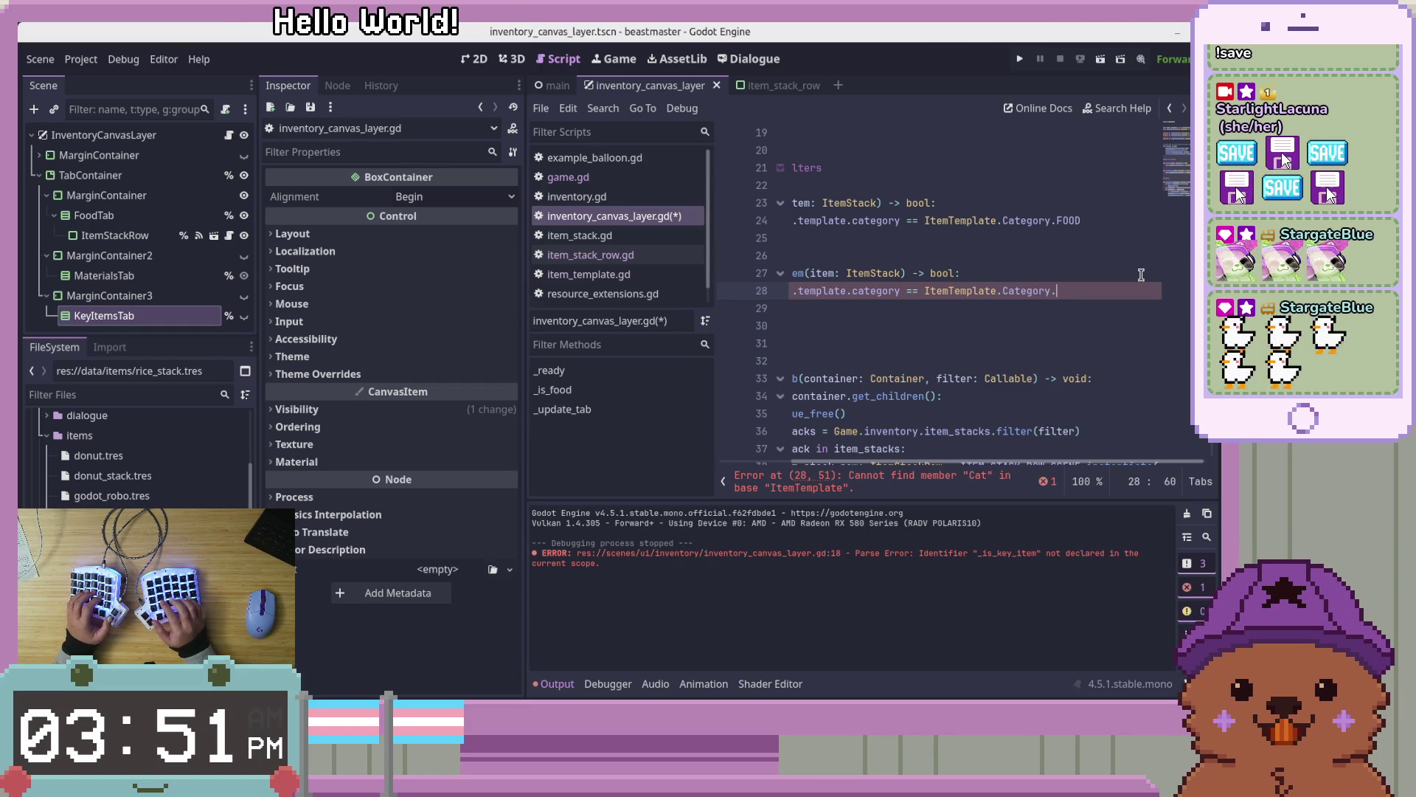
{"action": "key", "text": "ctrl+s"}
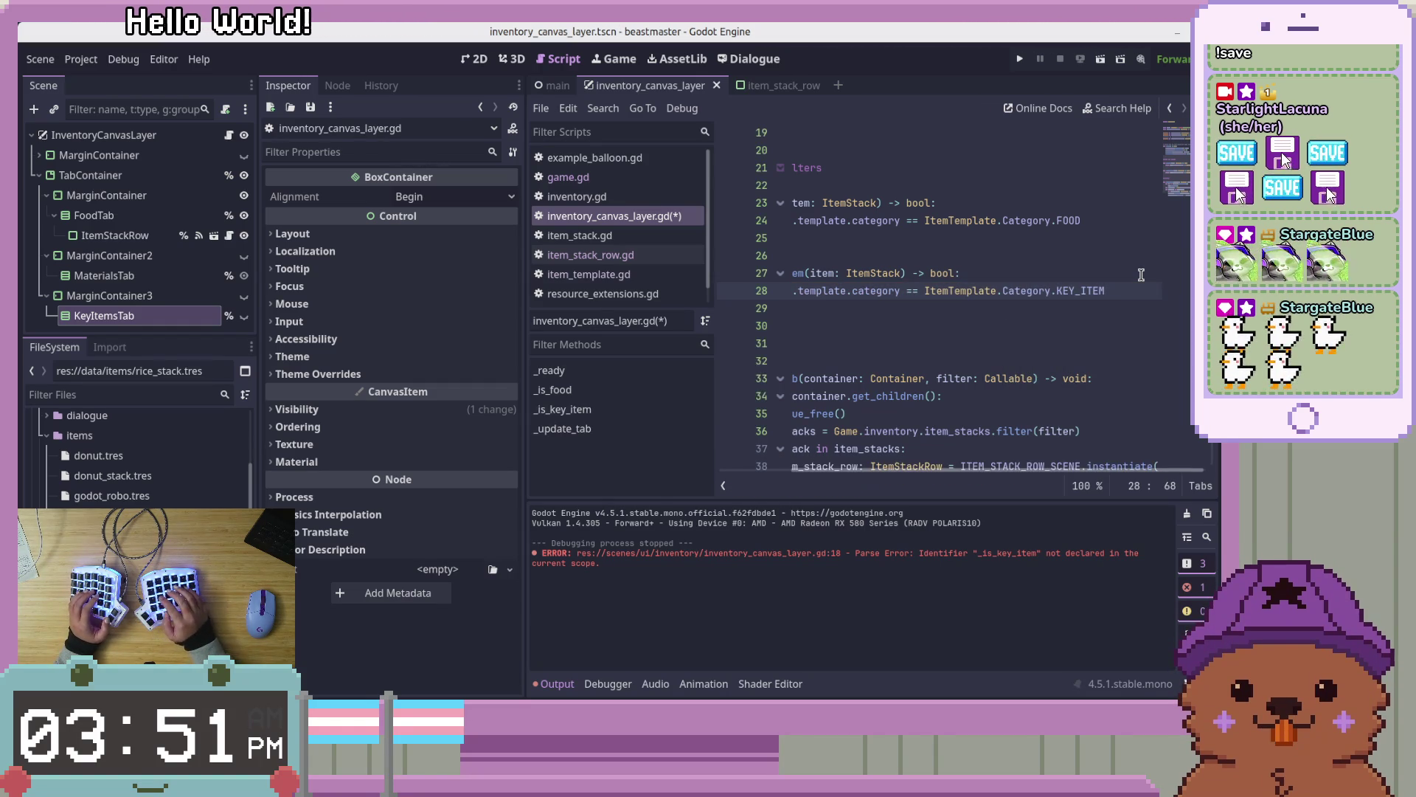
{"action": "left_click", "coordinate": [1100, 61]}
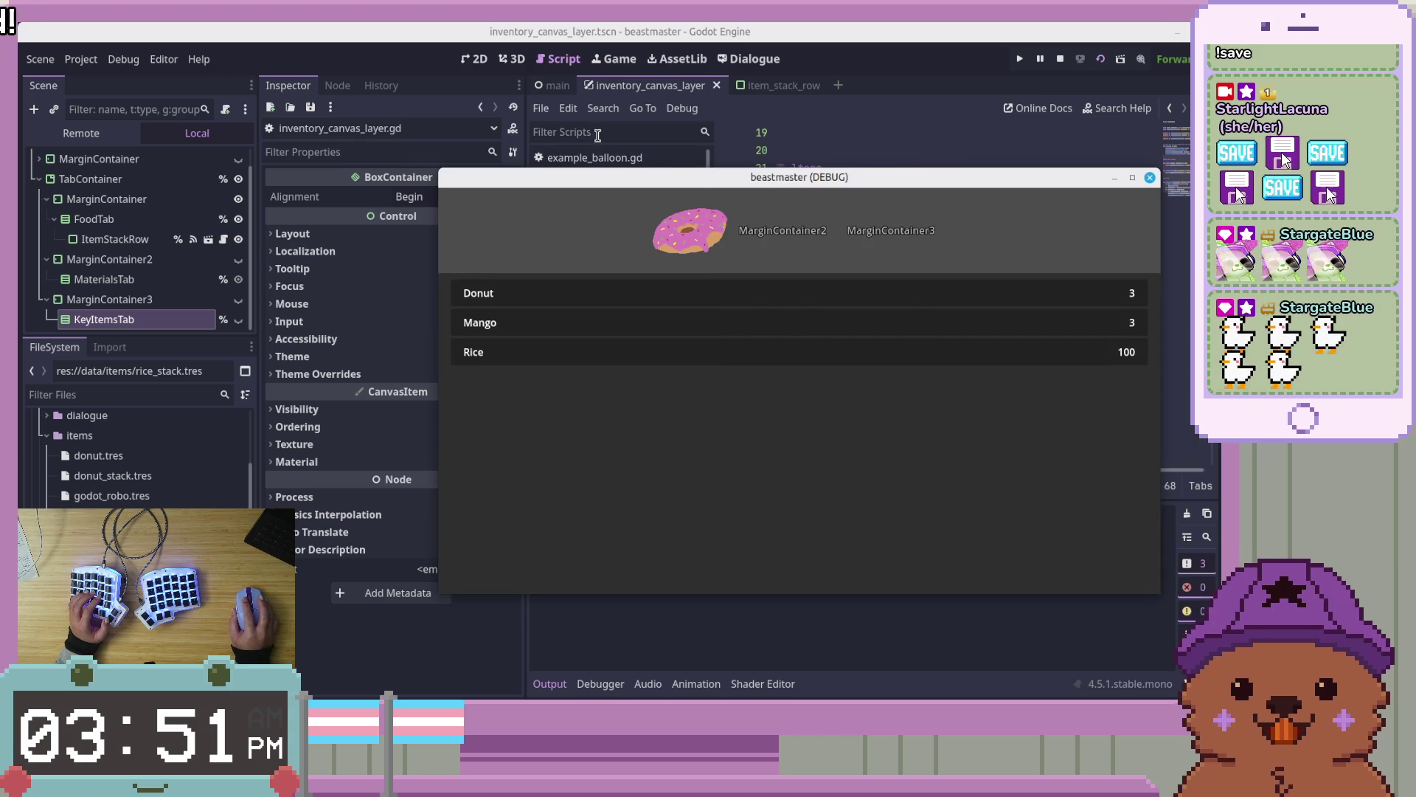
{"action": "left_click_drag", "start_coordinate": [618, 180], "coordinate": [548, 142]}
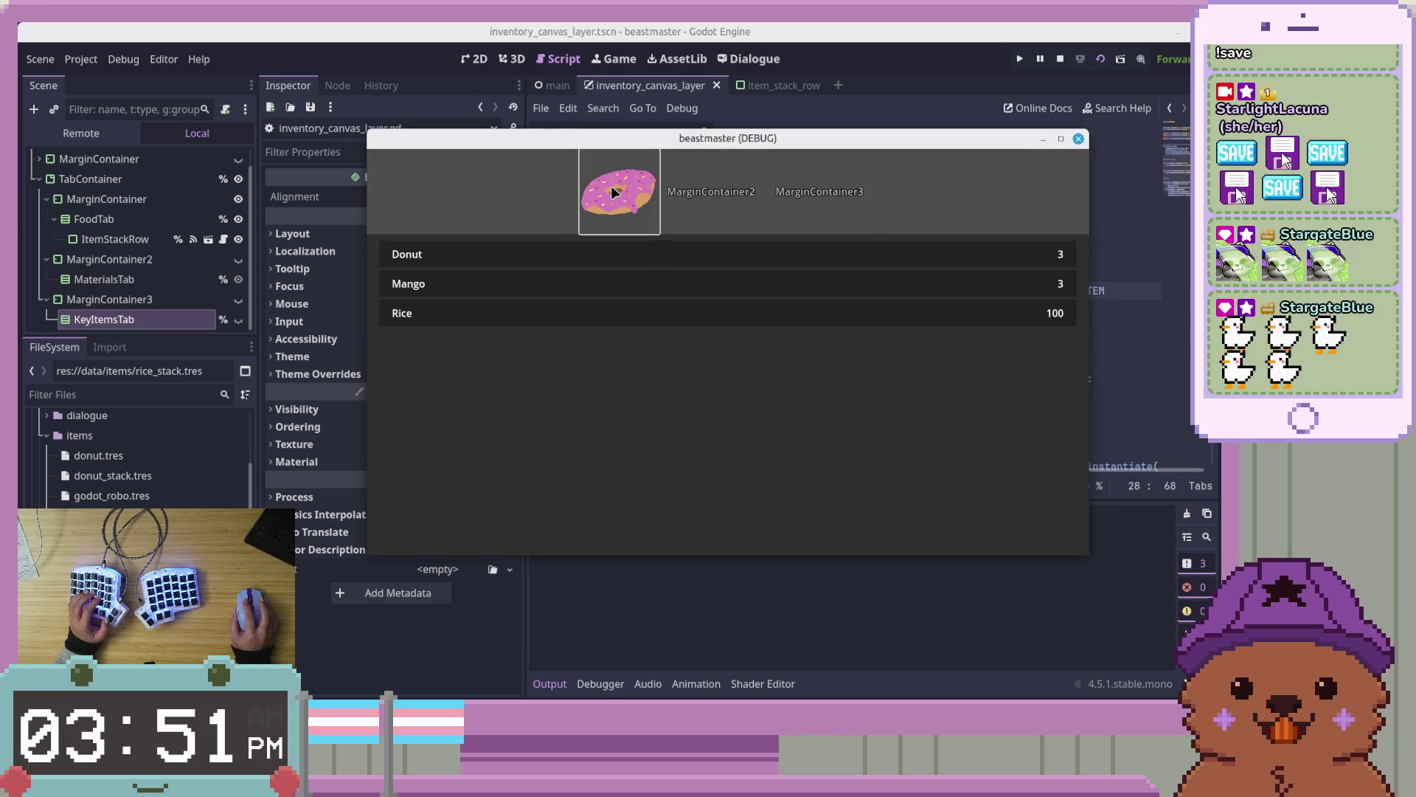
{"action": "left_click", "coordinate": [828, 190]}
{"action": "left_click", "coordinate": [720, 193]}
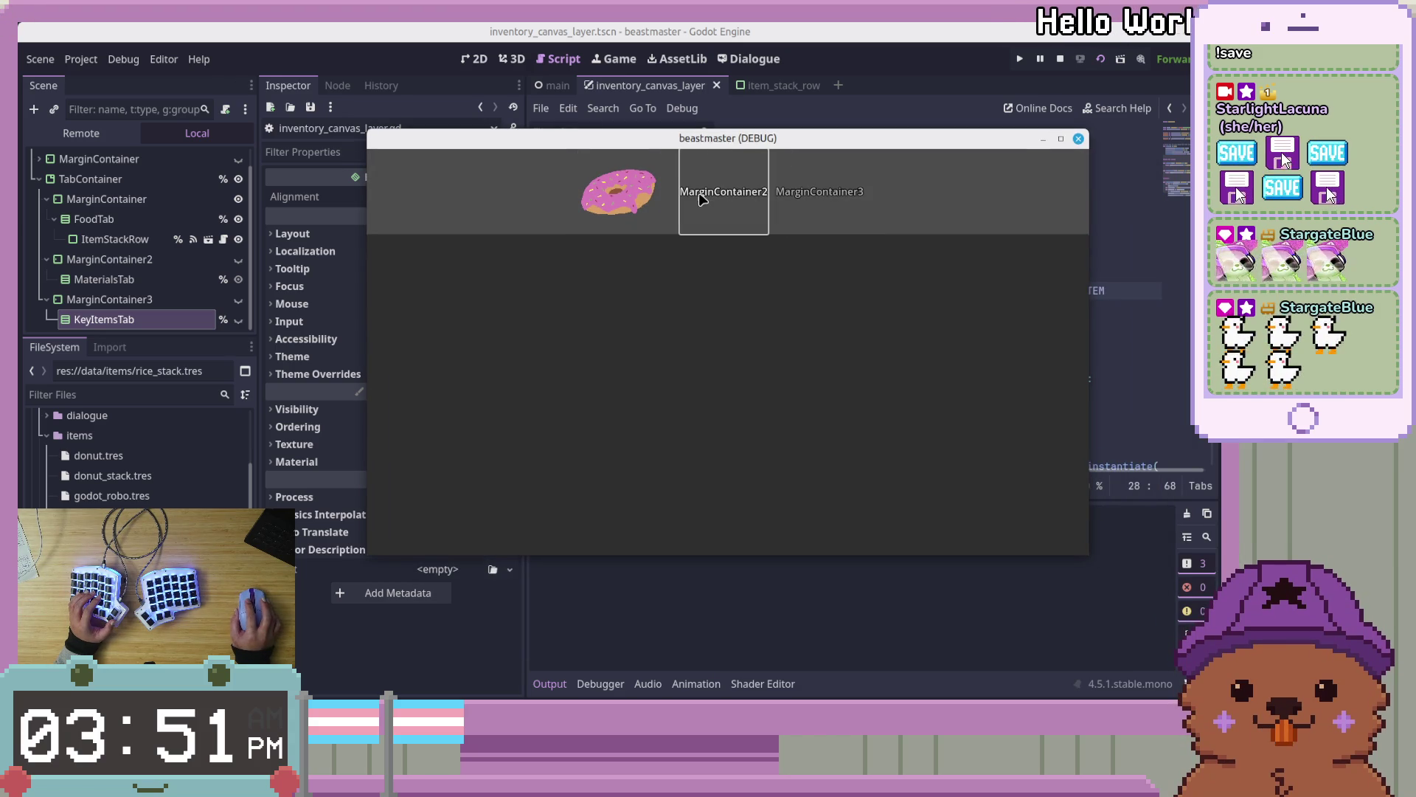
{"action": "key", "text": "Left"}
{"action": "key", "text": "Left"}
{"action": "key", "text": "Left"}
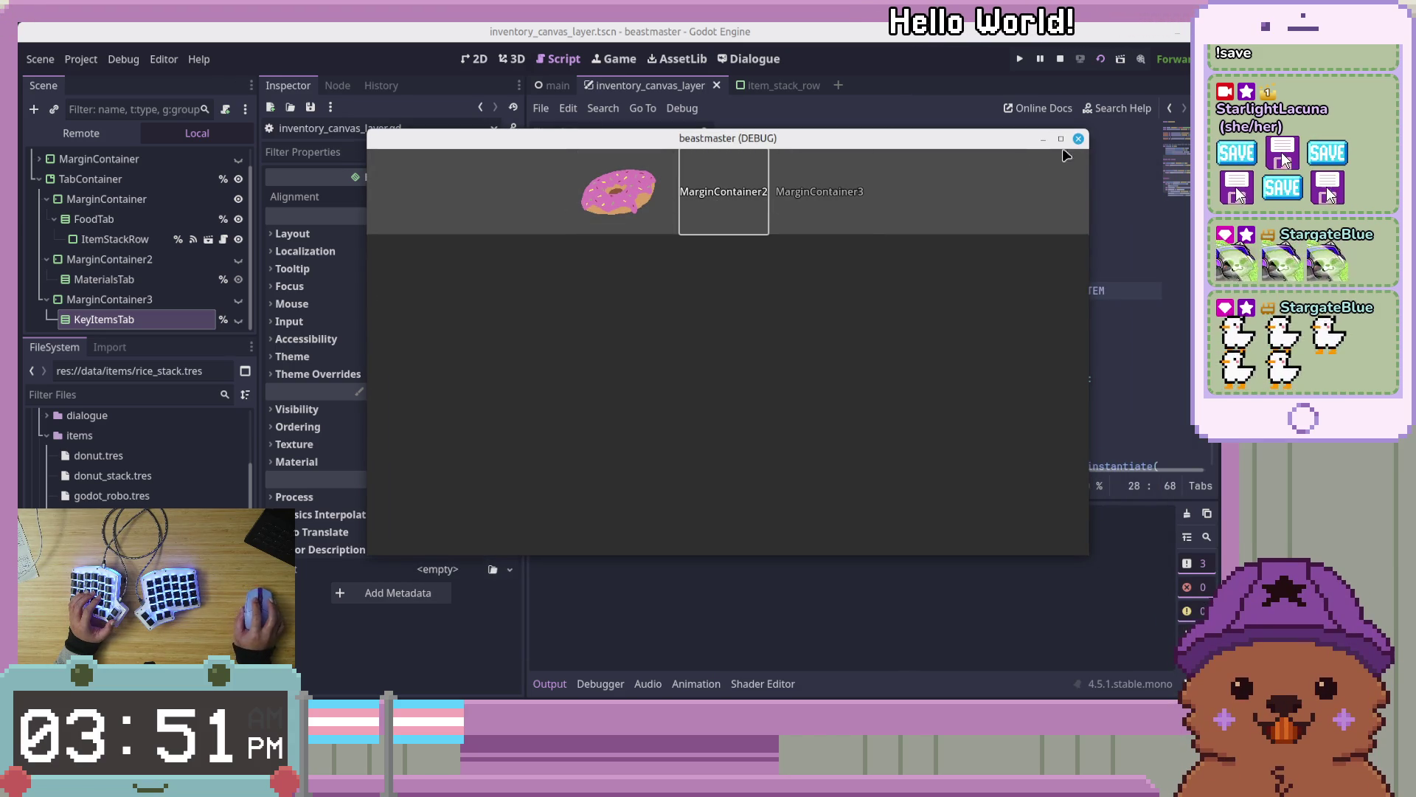
{"action": "left_click", "coordinate": [1078, 139]}
{"action": "left_click", "coordinate": [964, 258]}
{"action": "scroll", "coordinate": [1000, 344], "scroll_direction": "up", "scroll_amount": 3}
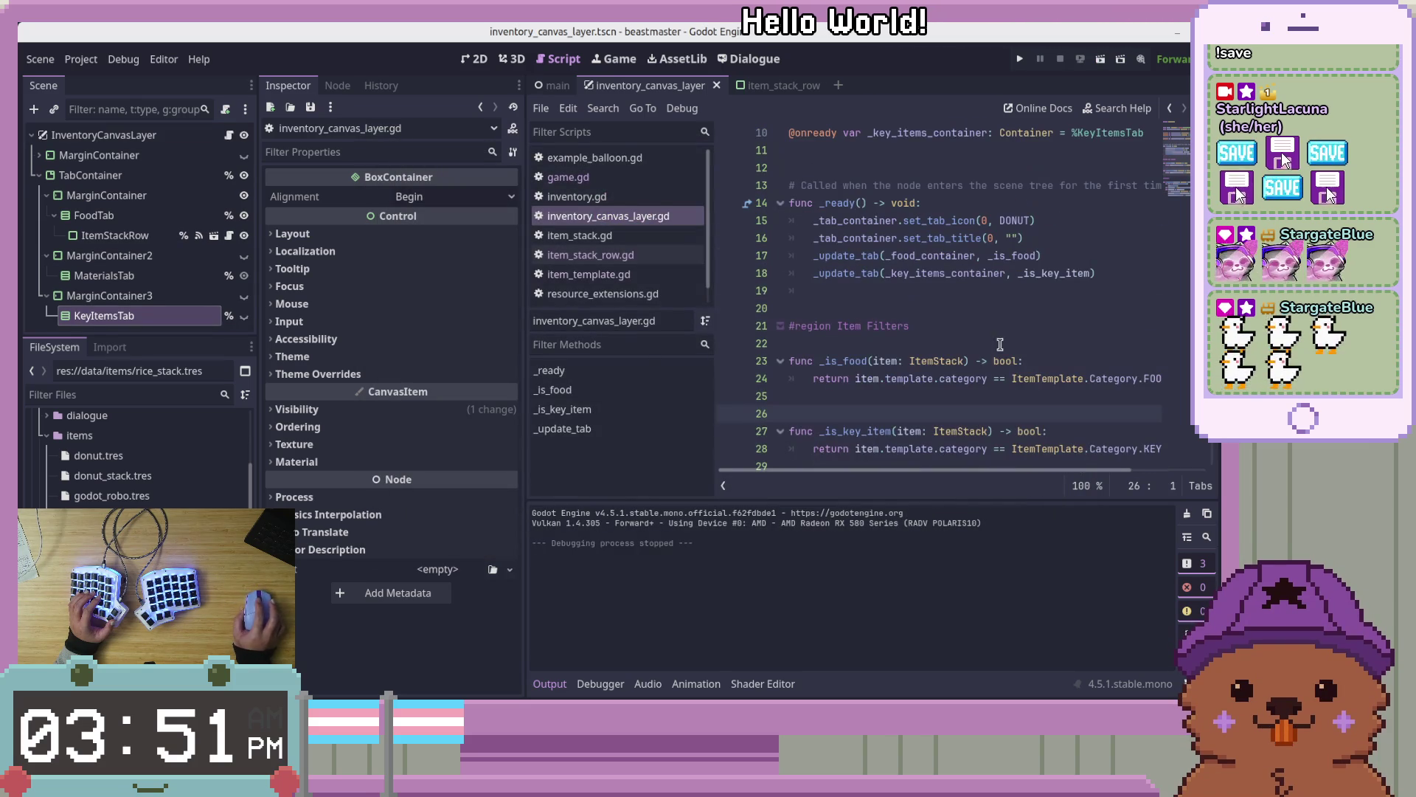
Put a breakpoint on line 28, _is_key_item's return line, and run the current scene
{"action": "left_click", "coordinate": [1044, 273]}
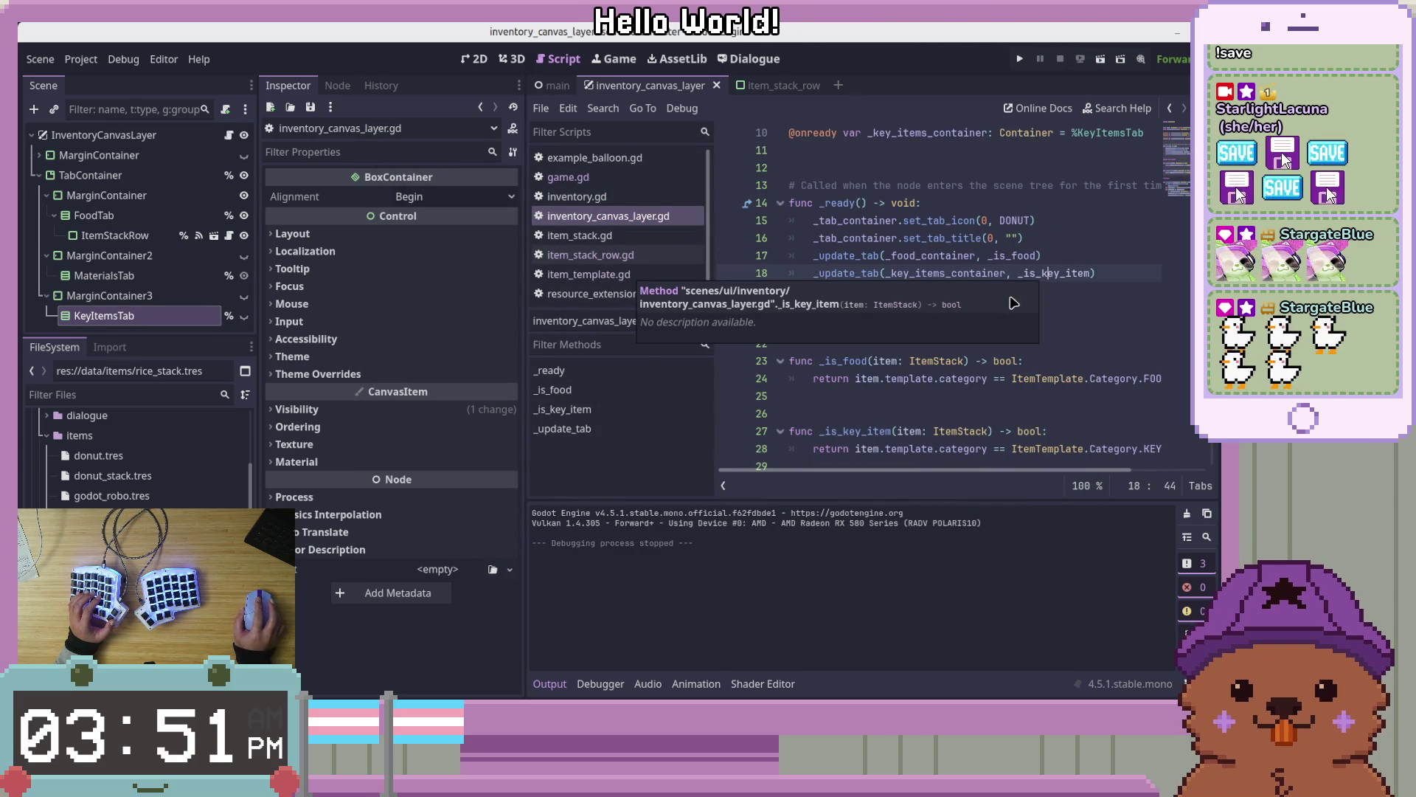
{"action": "left_click", "coordinate": [1078, 379]}
{"action": "scroll", "coordinate": [1072, 360], "scroll_direction": "down", "scroll_amount": 4}
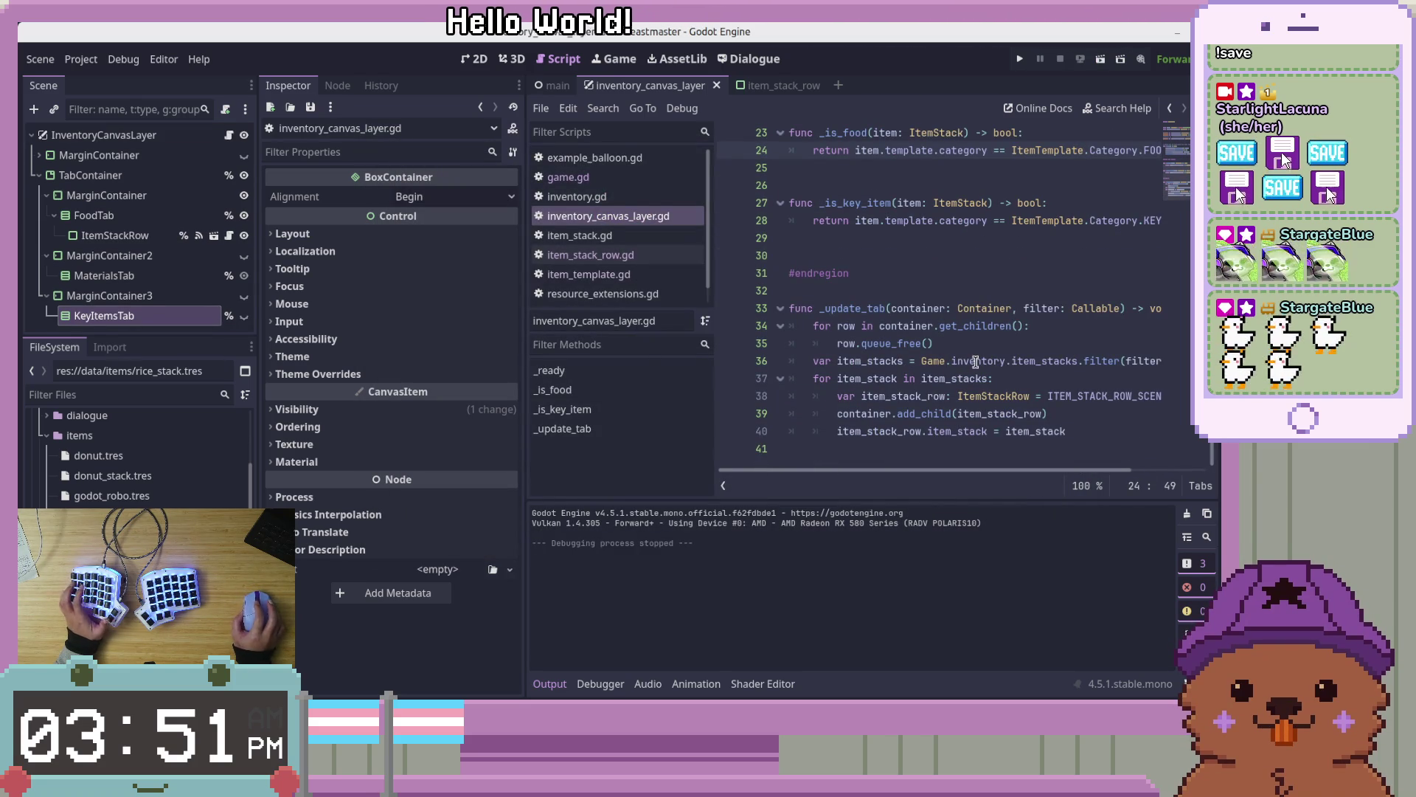
{"action": "left_click", "coordinate": [729, 219]}
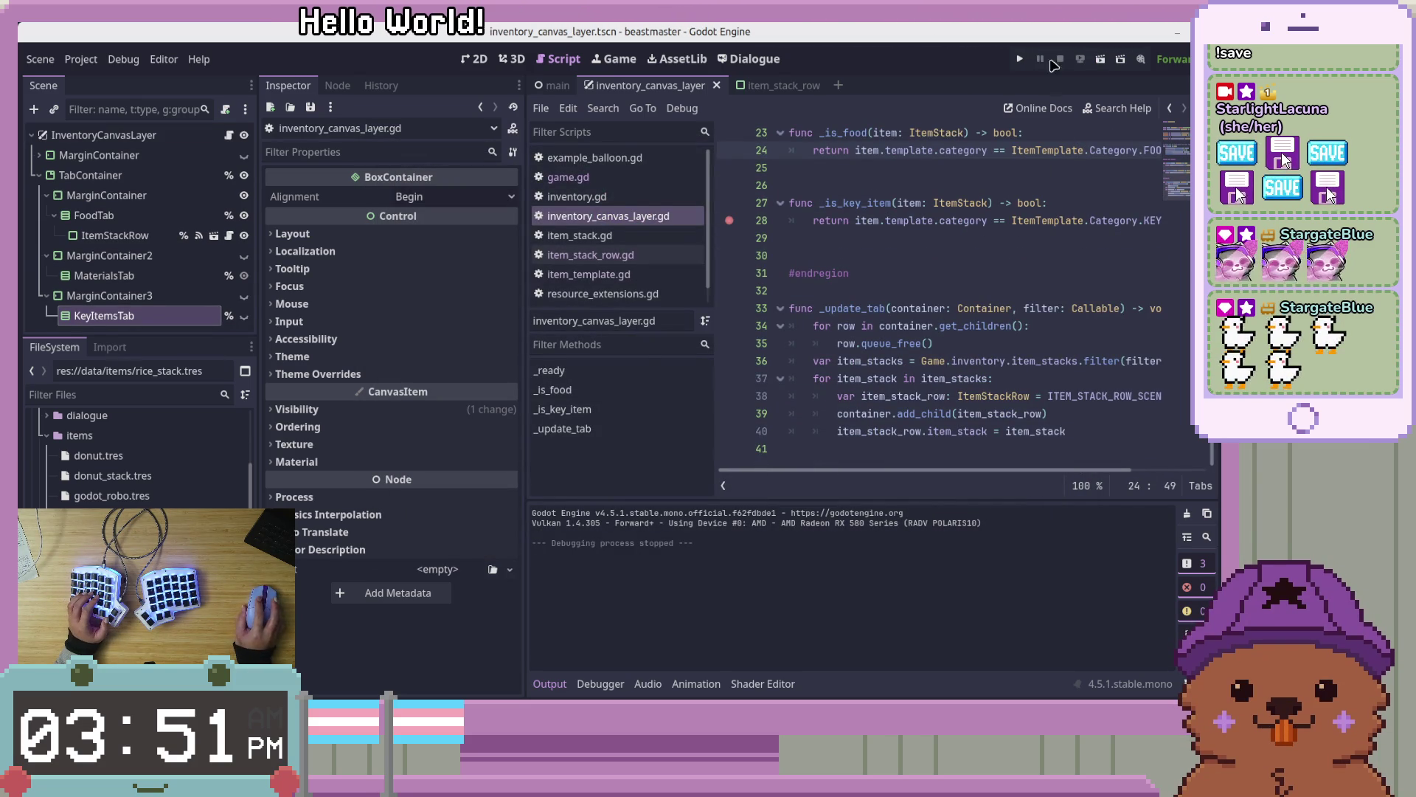
{"action": "left_click", "coordinate": [1100, 61]}
Move the game window aside and check the godot_robo item's category in the Inspector
{"action": "mouse_move", "coordinate": [811, 270]}
{"action": "left_mouse_down"}
{"action": "mouse_move", "coordinate": [522, 237]}
{"action": "mouse_move", "coordinate": [553, 89]}
{"action": "mouse_move", "coordinate": [448, 196]}
{"action": "mouse_move", "coordinate": [936, 433]}
{"action": "mouse_move", "coordinate": [849, 500]}
{"action": "mouse_move", "coordinate": [568, 218]}
{"action": "mouse_move", "coordinate": [0, 221]}
{"action": "left_mouse_up"}
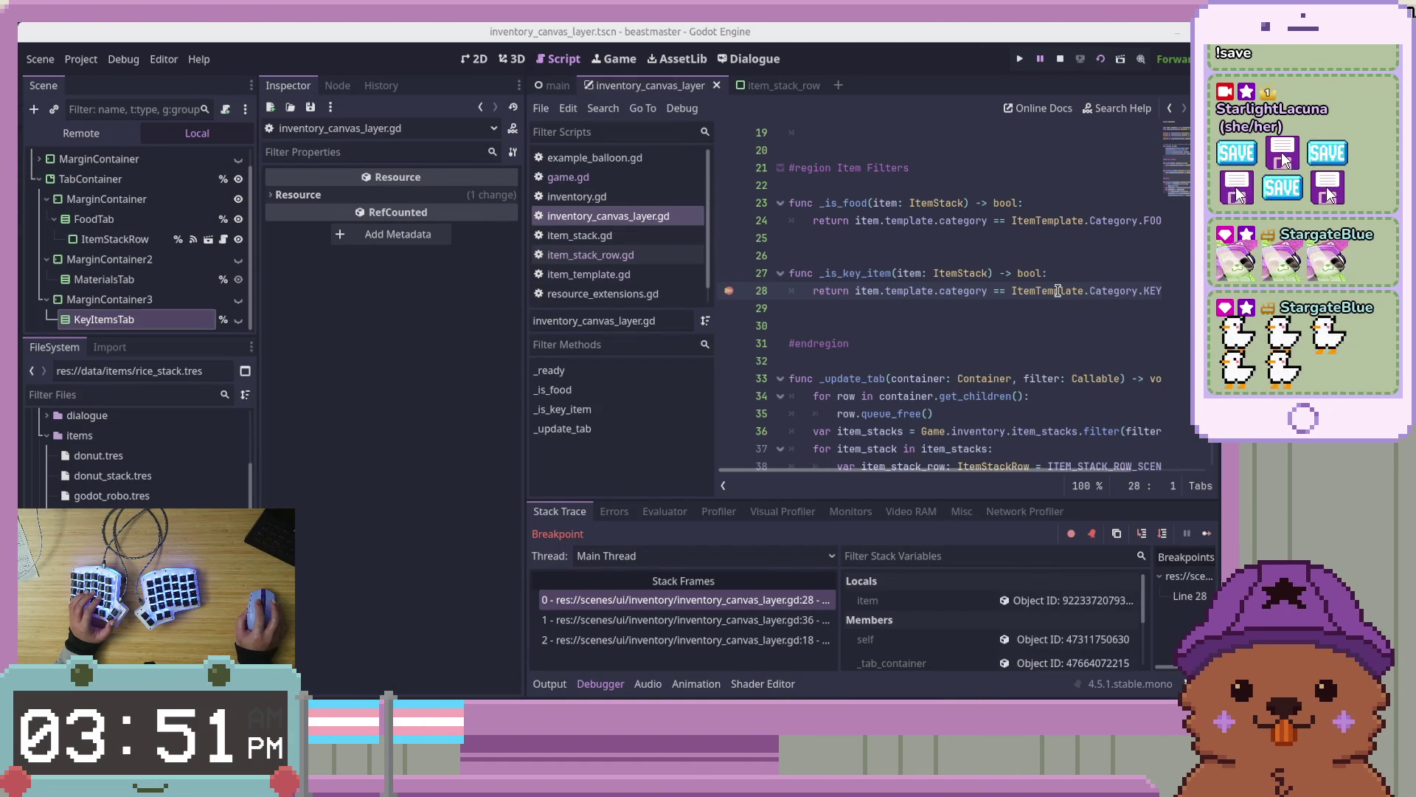
{"action": "mouse_move", "coordinate": [1058, 291]}
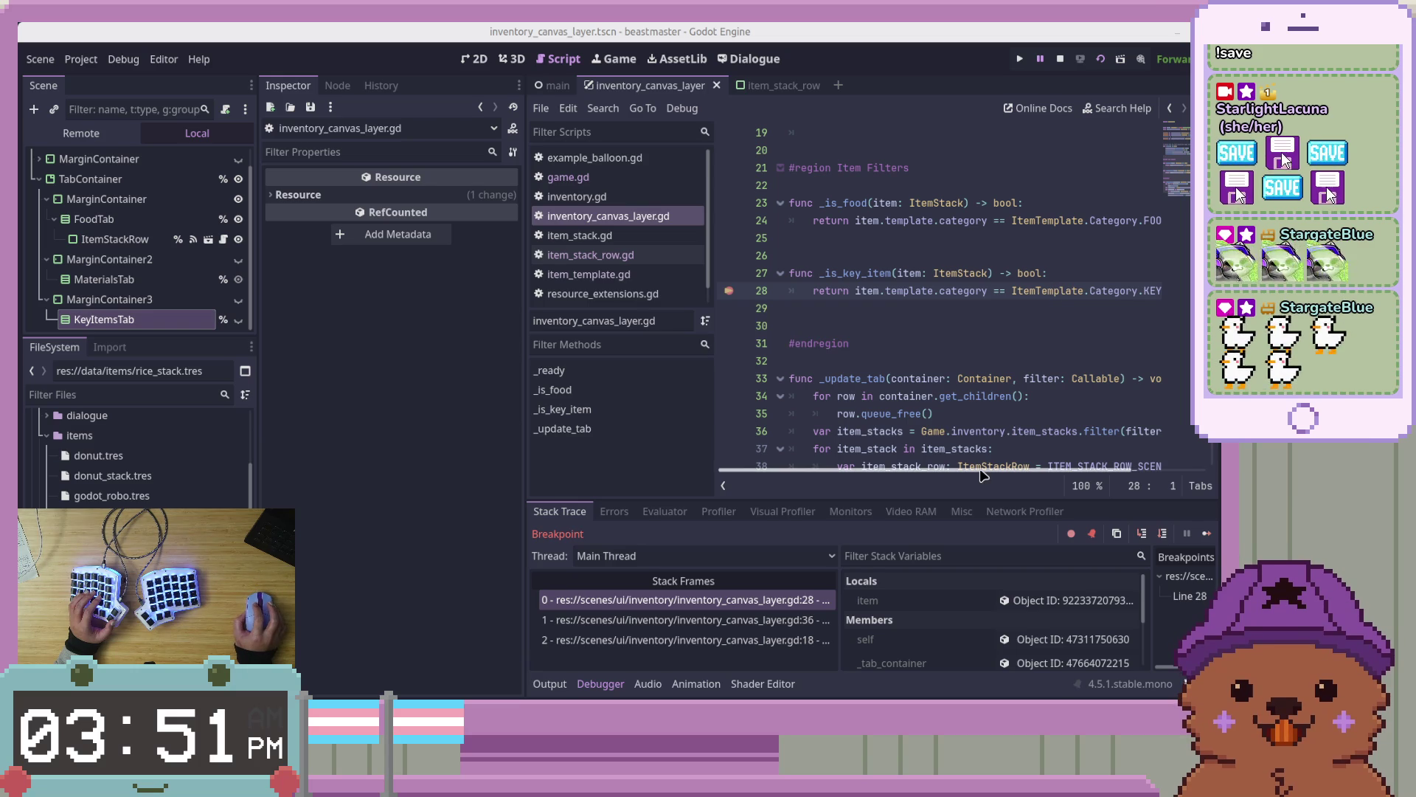
{"action": "mouse_move", "coordinate": [981, 473]}
{"action": "left_mouse_down"}
{"action": "mouse_move", "coordinate": [1073, 471]}
{"action": "mouse_move", "coordinate": [812, 472]}
{"action": "left_mouse_up"}
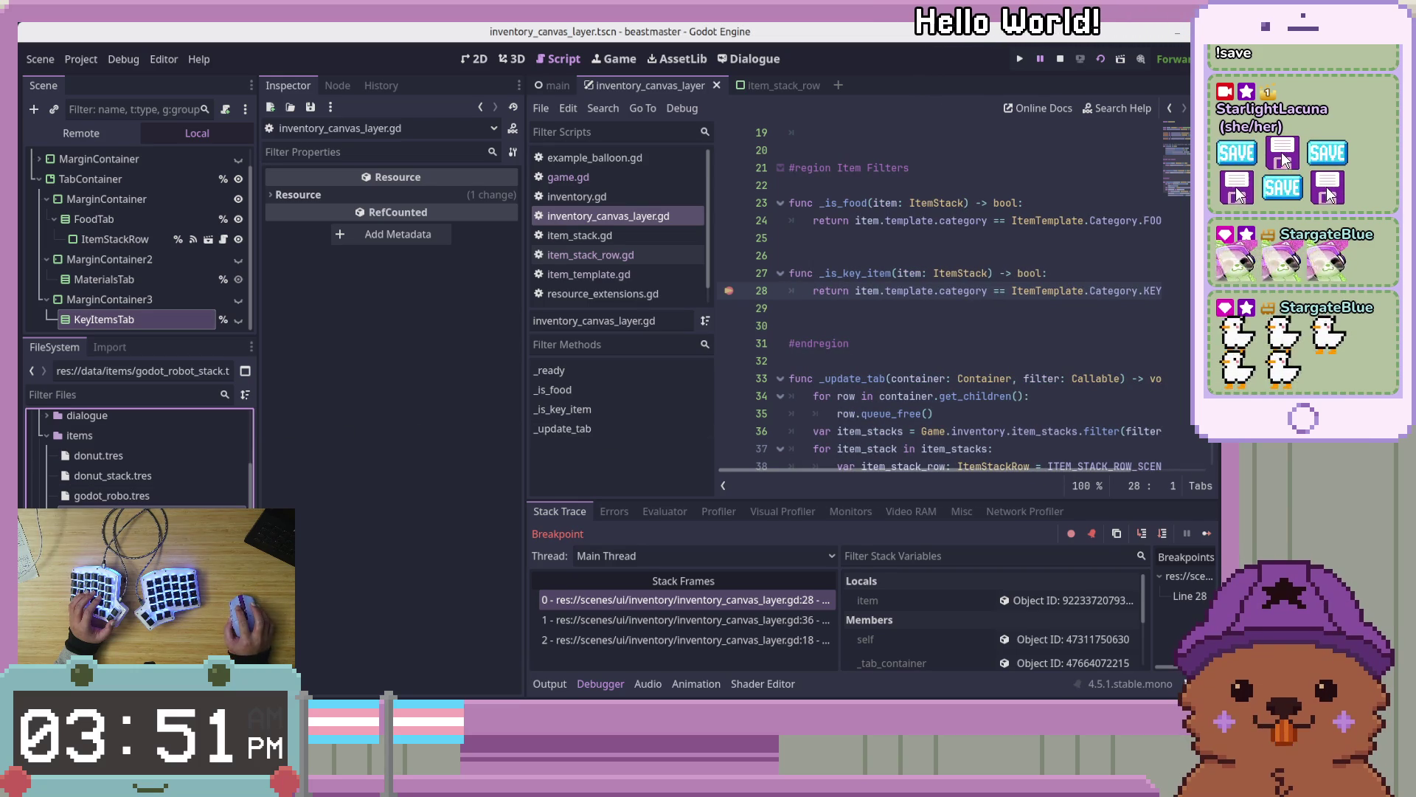
{"action": "left_click", "coordinate": [146, 497]}
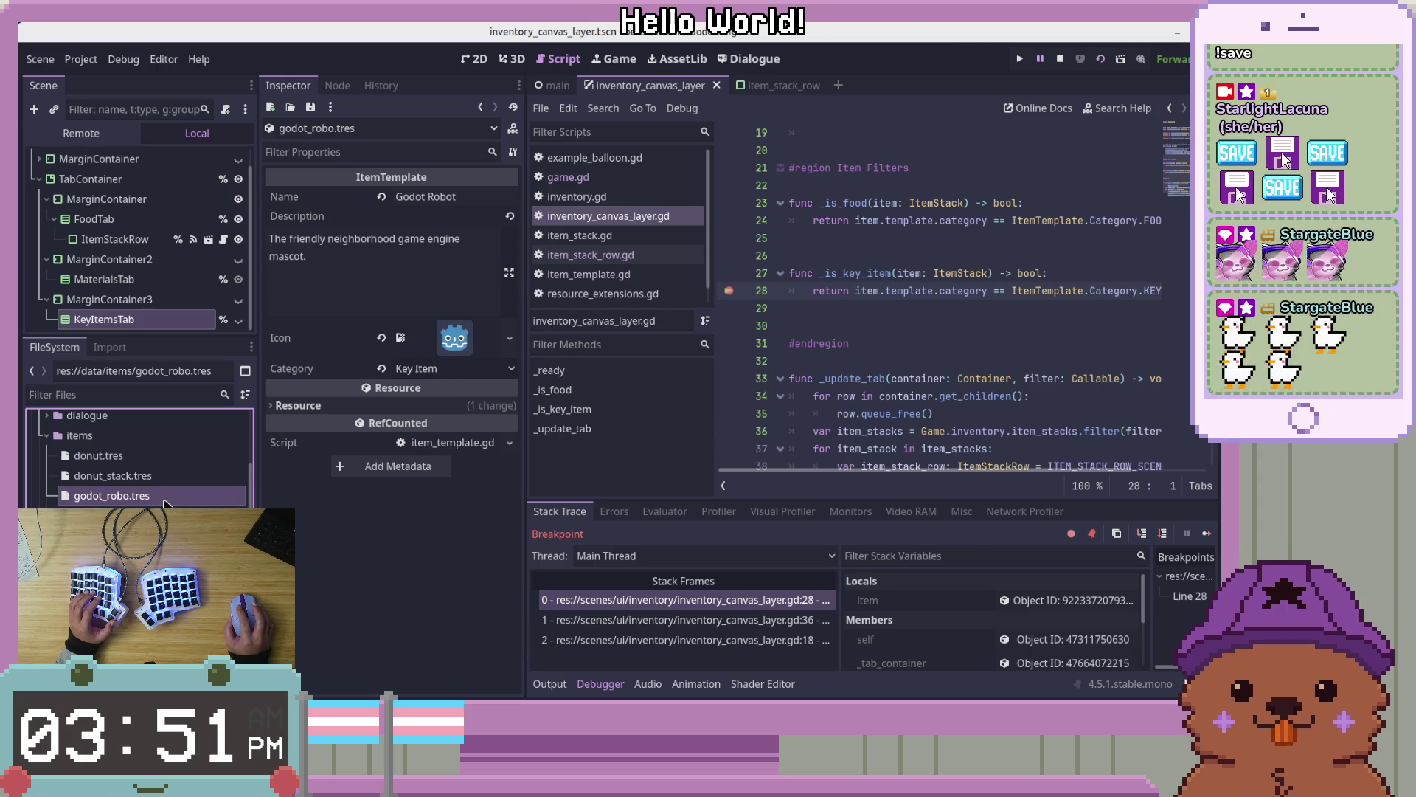
Inspect the filtered item stack in Locals, continue, and inspect the next: Godot Robot, quantity 7
{"action": "left_click", "coordinate": [885, 290]}
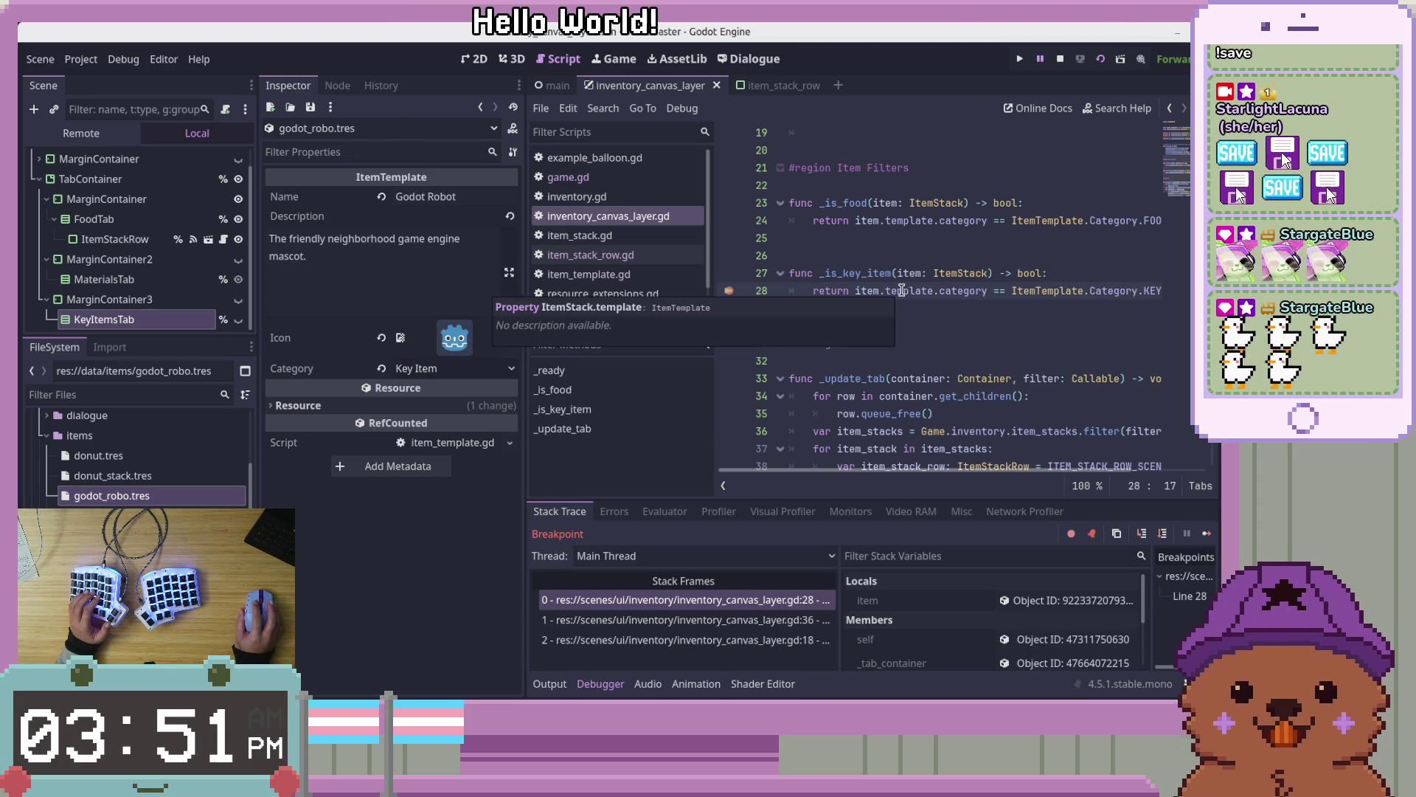
{"action": "left_click", "coordinate": [1060, 602]}
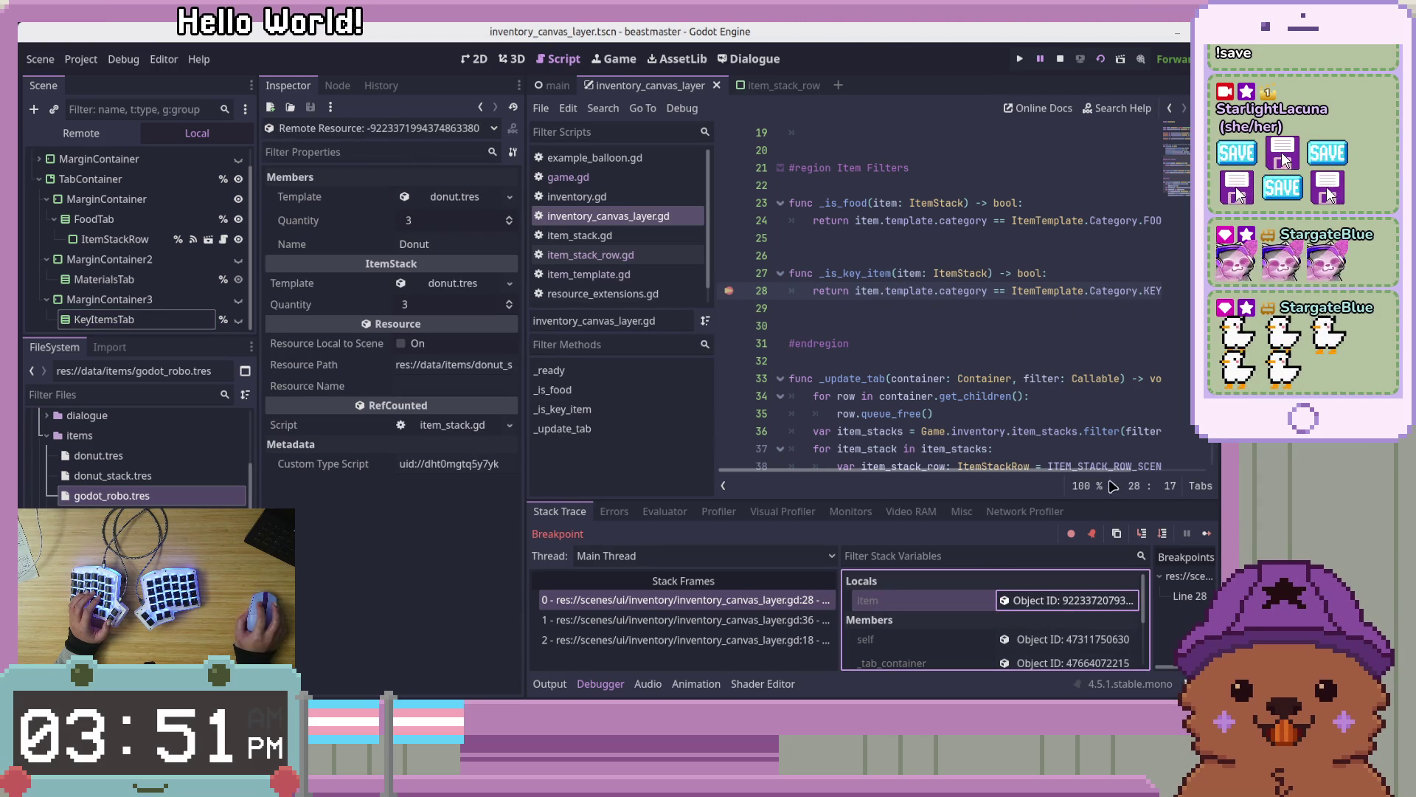
{"action": "left_click", "coordinate": [1143, 537]}
{"action": "left_click", "coordinate": [1052, 604]}
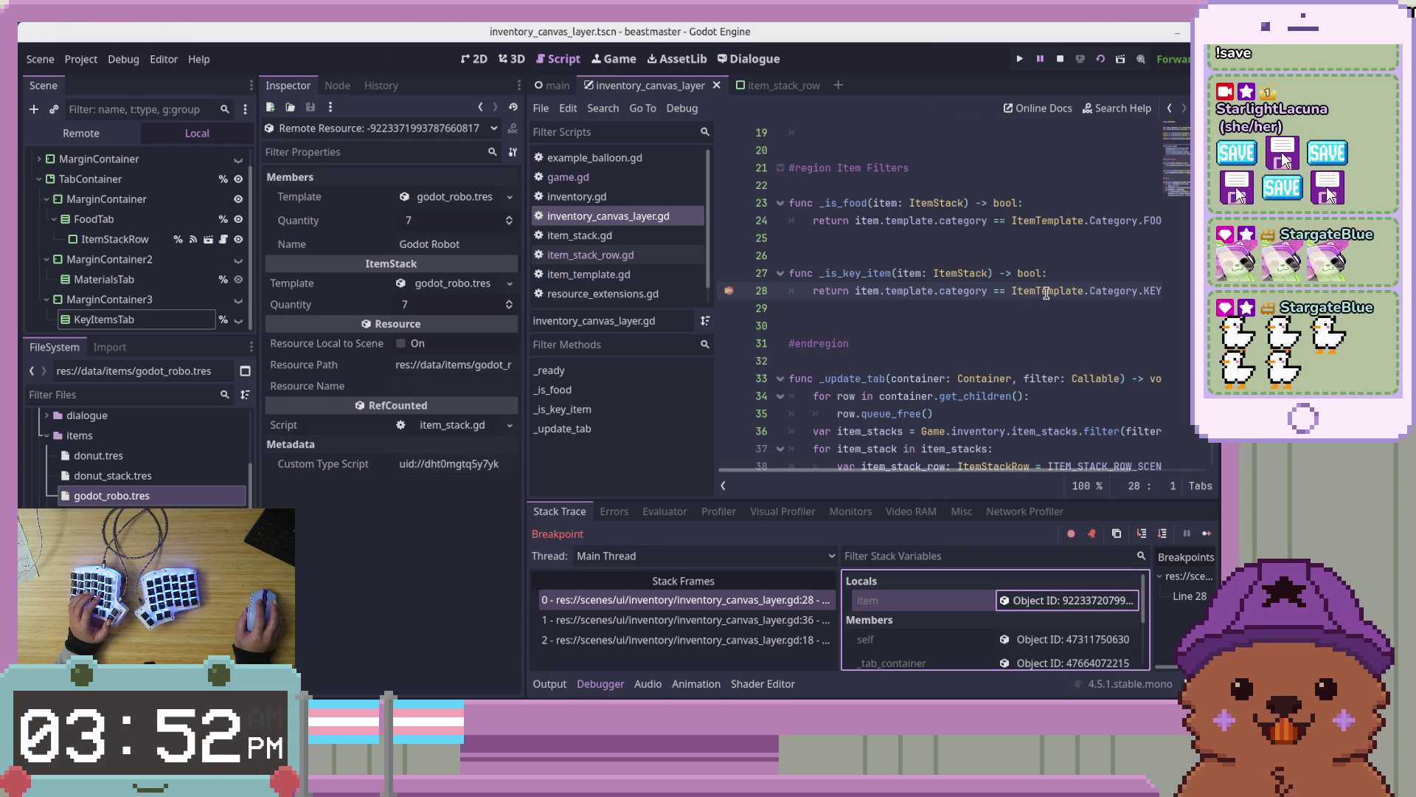
{"action": "mouse_move", "coordinate": [1047, 293]}
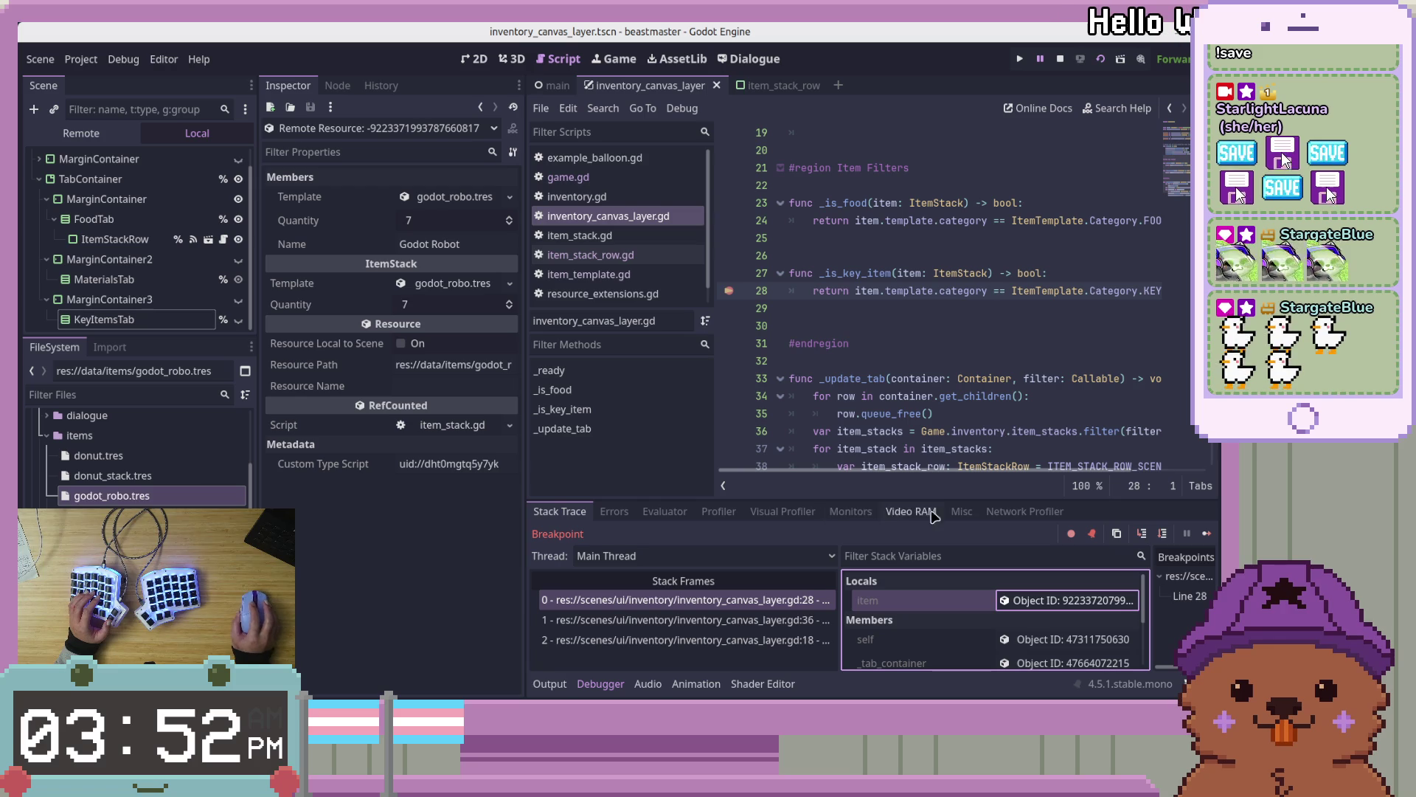
{"action": "scroll", "coordinate": [1062, 443], "scroll_direction": "down", "scroll_amount": 2}
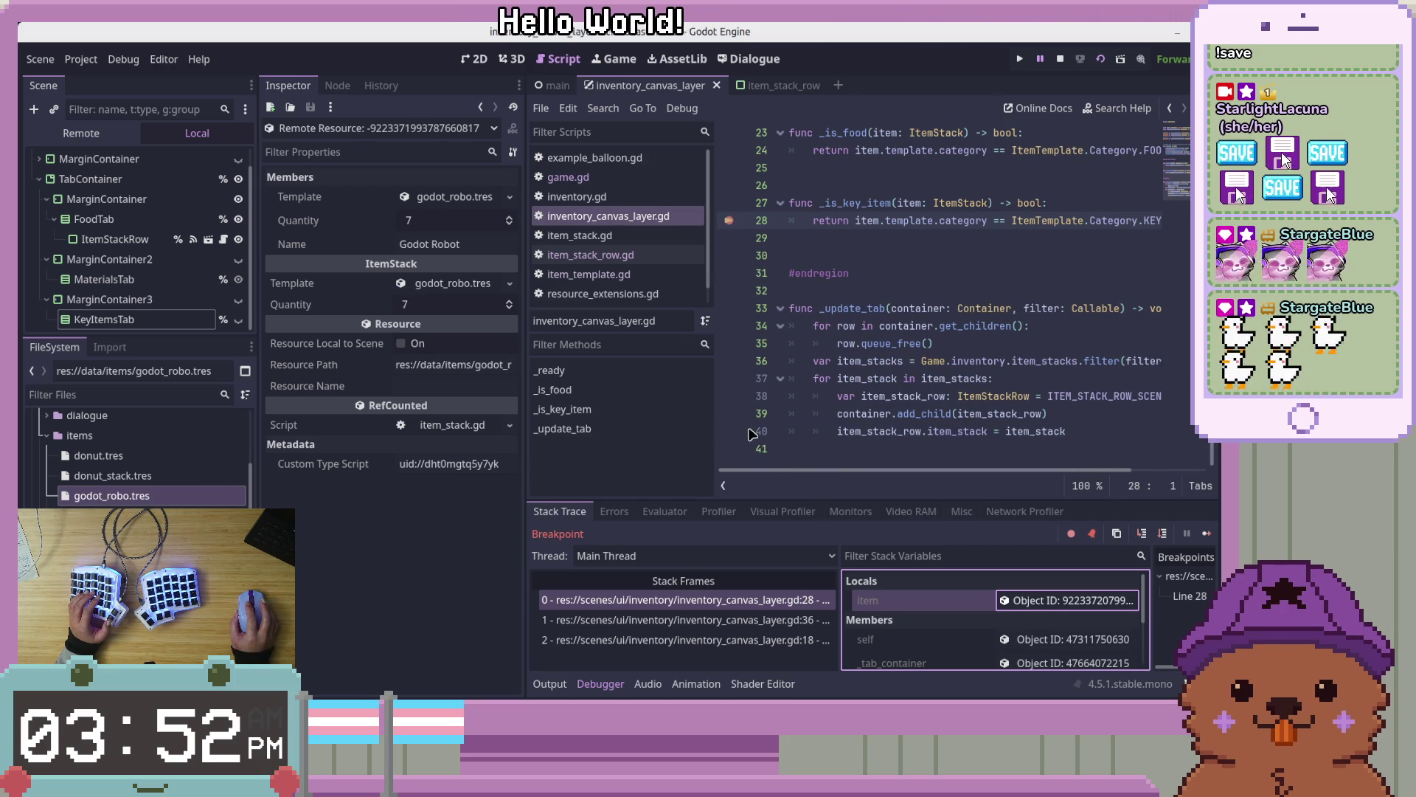
{"action": "scroll", "coordinate": [829, 465], "scroll_direction": "right", "scroll_amount": 2}
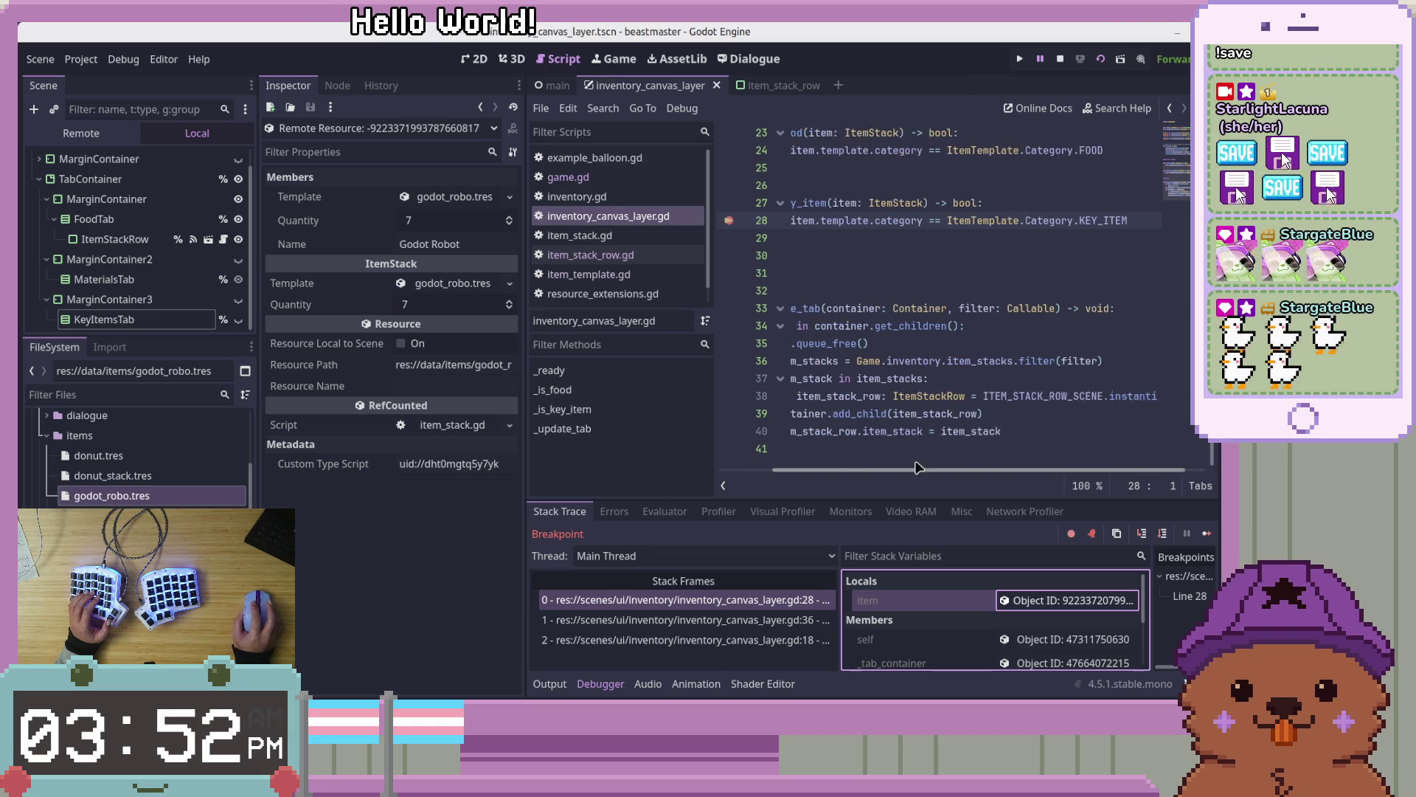
{"action": "scroll", "coordinate": [829, 465], "scroll_direction": "left", "scroll_amount": 2}
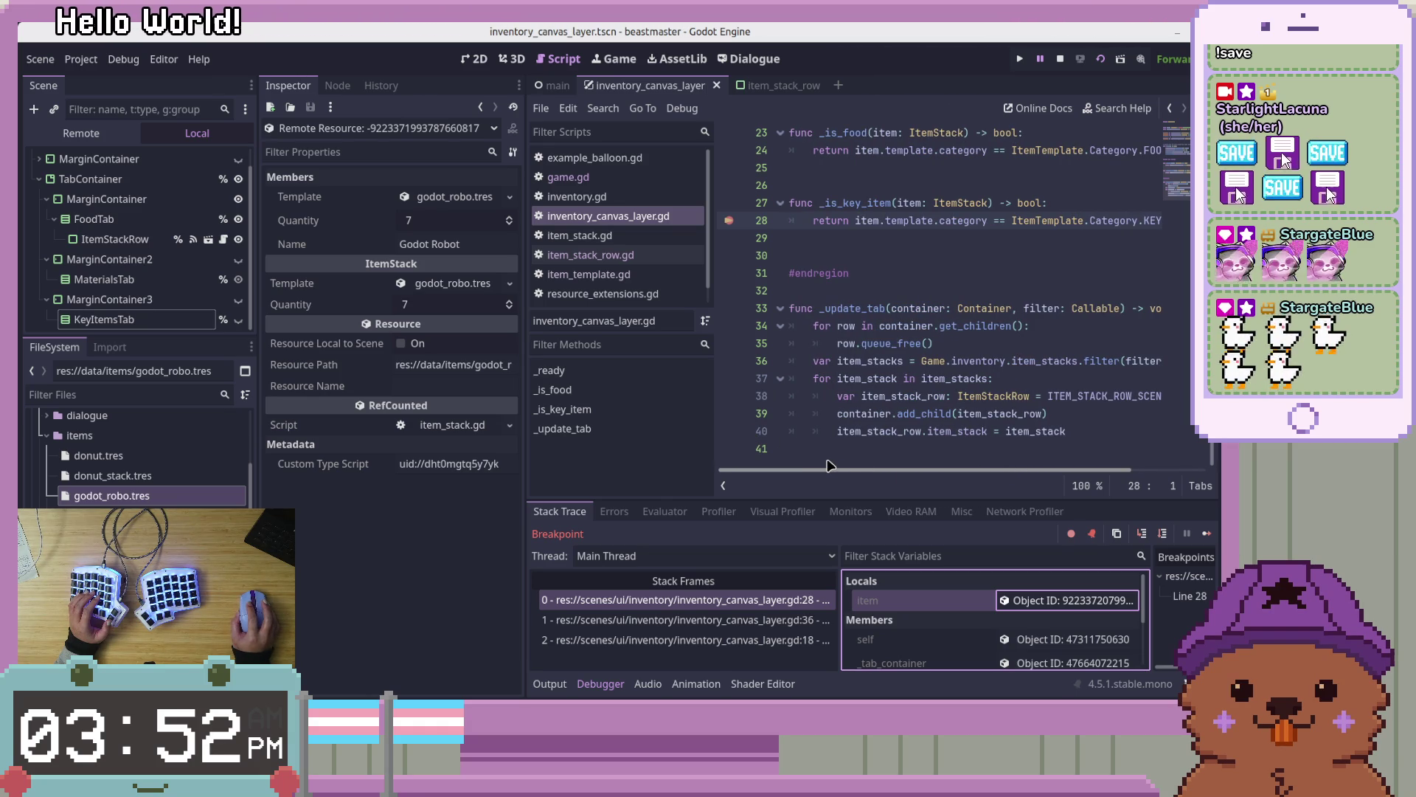
Set a breakpoint on line 37 and continue execution until it is hit
{"action": "left_click", "coordinate": [729, 378]}
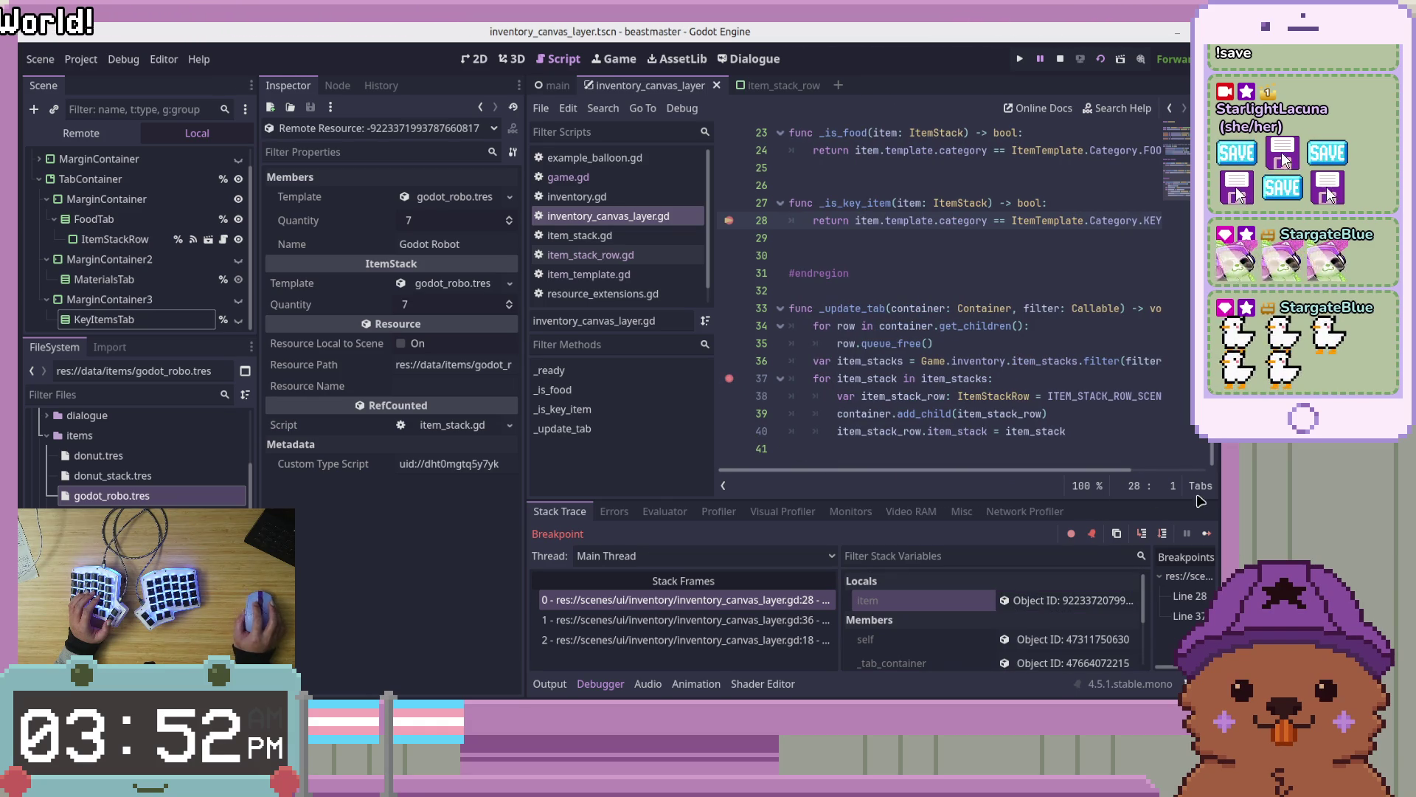
{"action": "left_click", "coordinate": [1208, 534]}
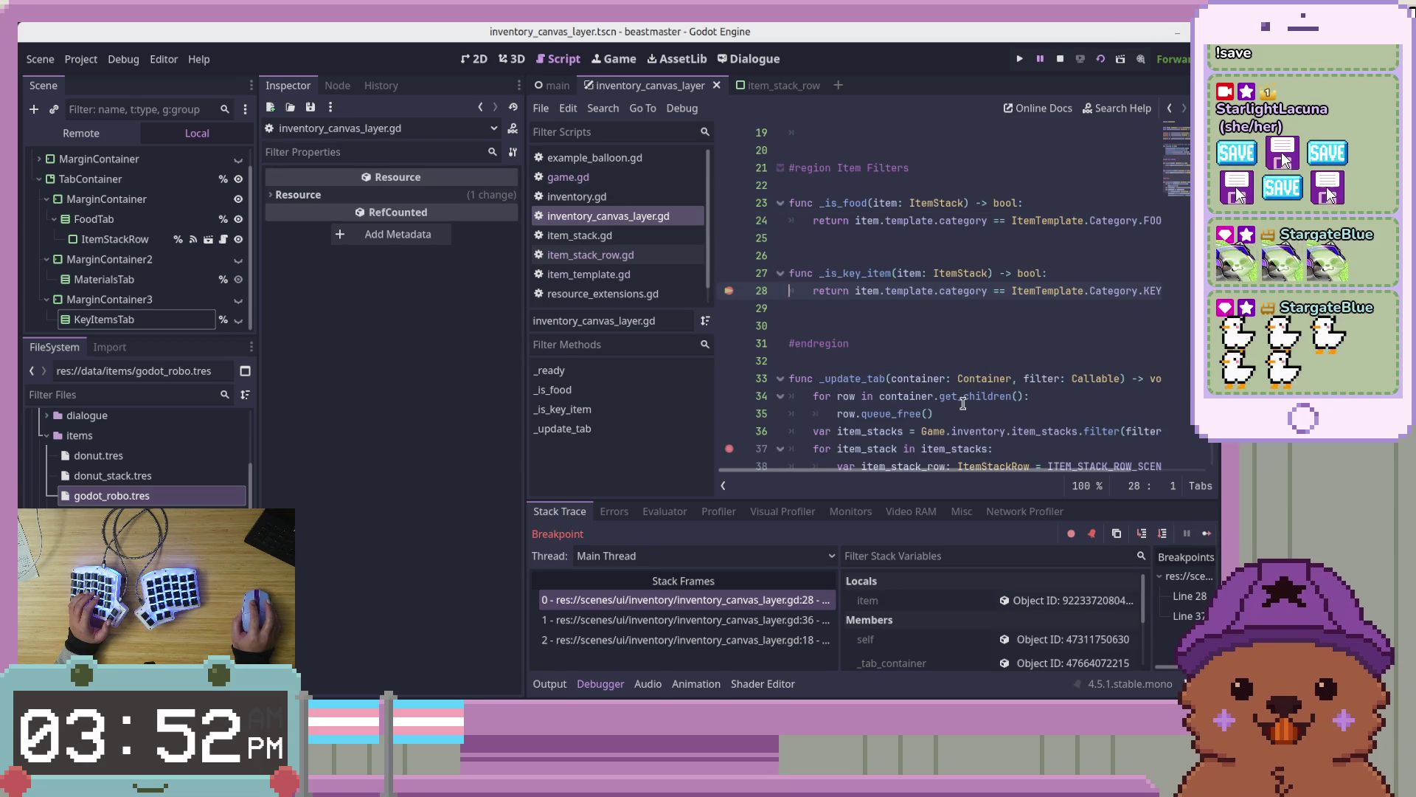
{"action": "left_click", "coordinate": [1208, 534]}
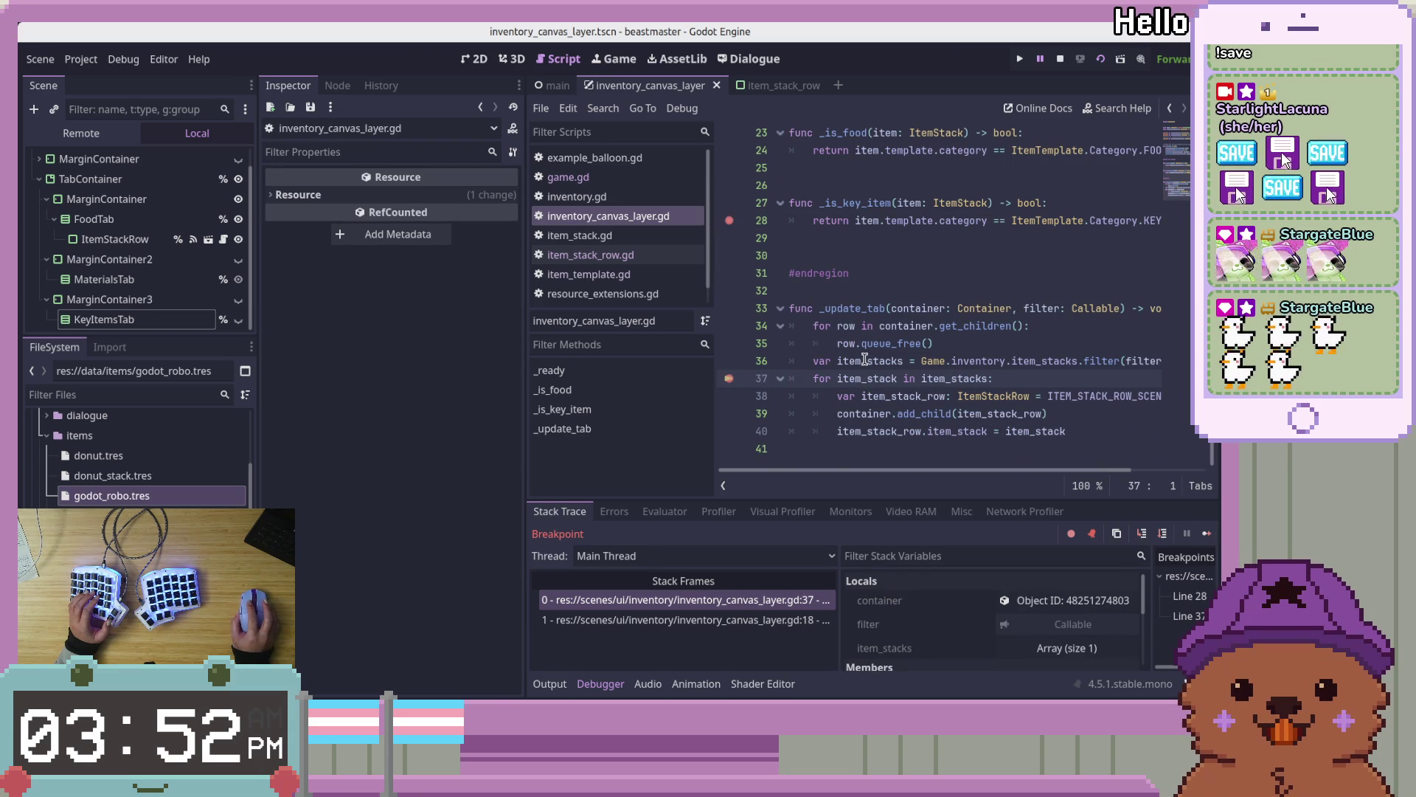
Inspect the filtered item_stacks array and target container, close Select a Node, step to line 38
{"action": "left_click", "coordinate": [1062, 648]}
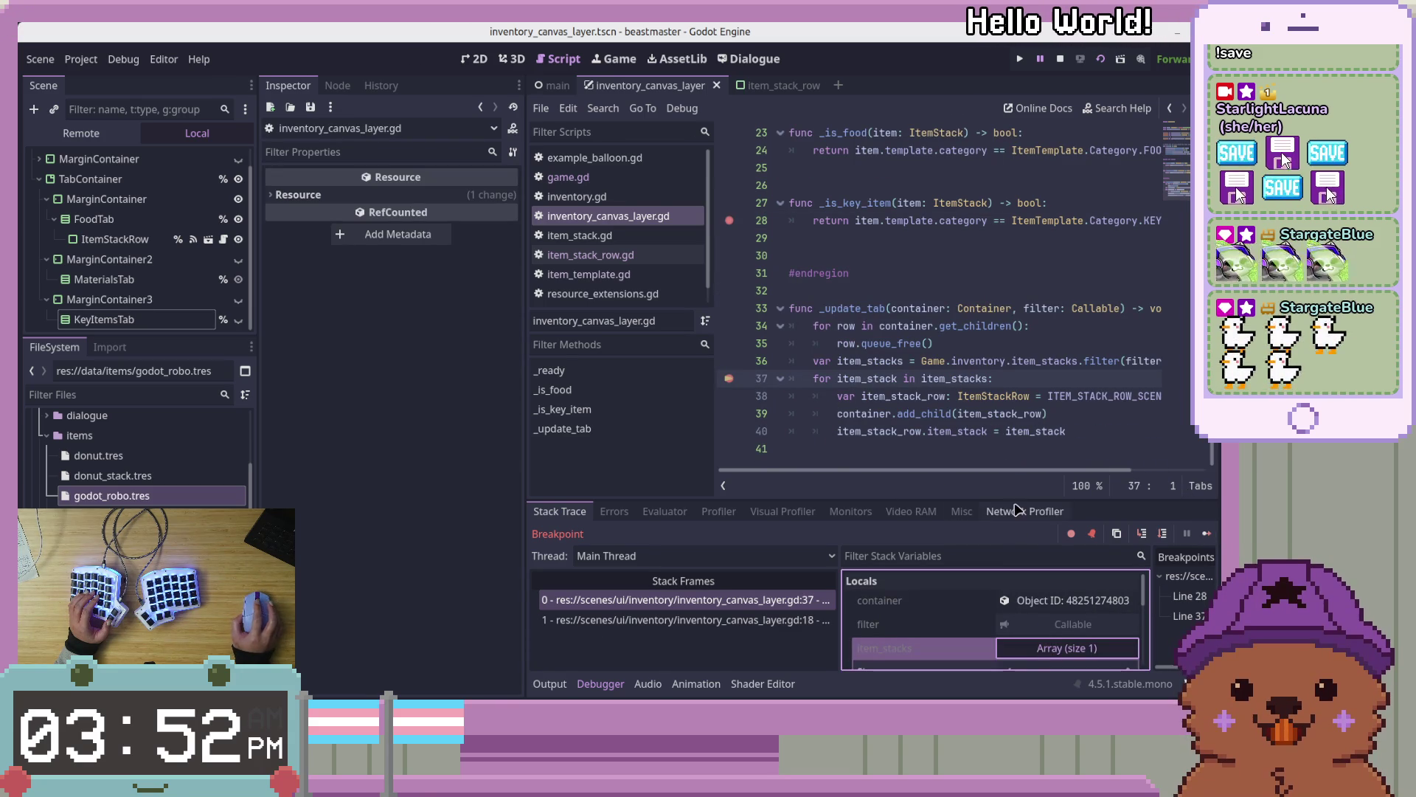
{"action": "scroll", "coordinate": [1080, 652], "scroll_direction": "down", "scroll_amount": 2}
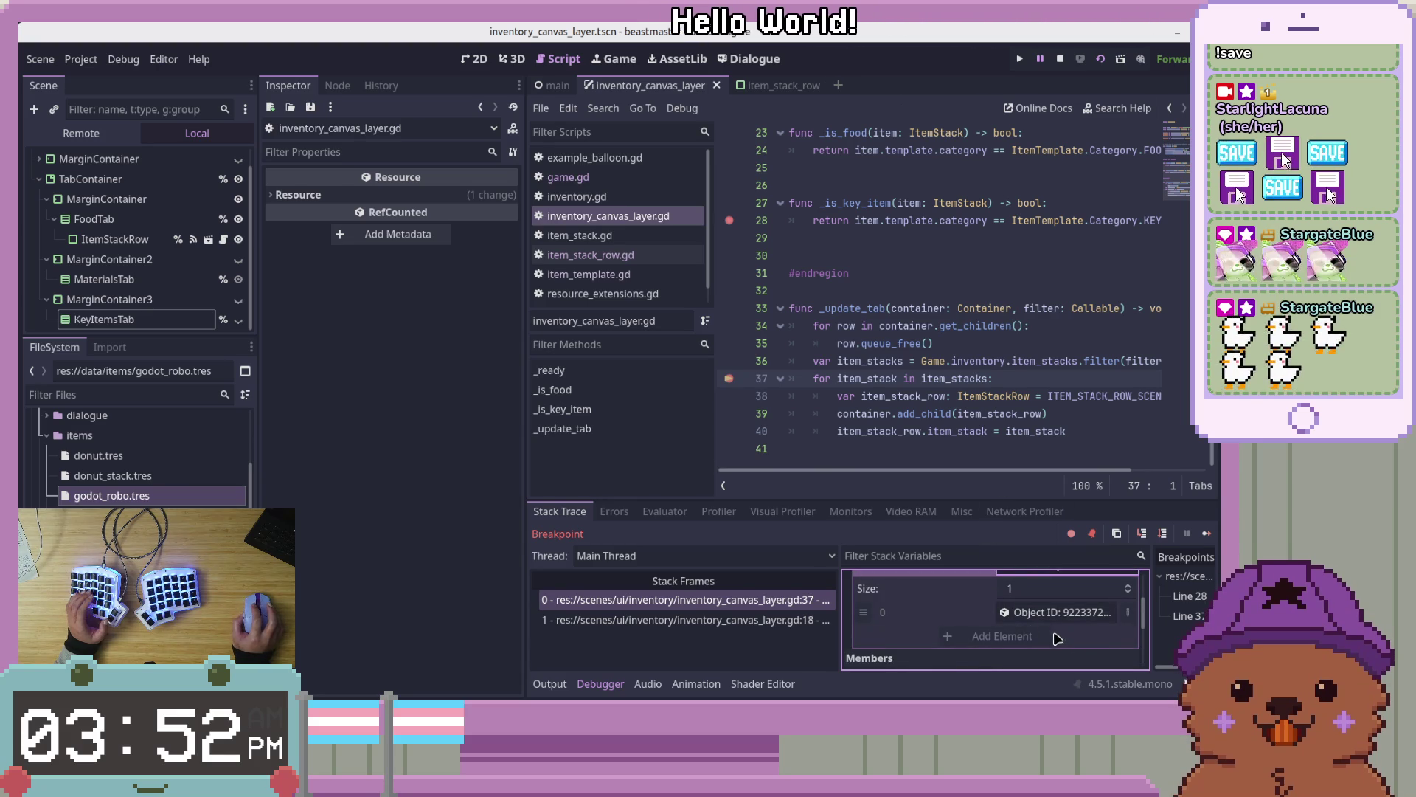
{"action": "left_click", "coordinate": [1062, 612]}
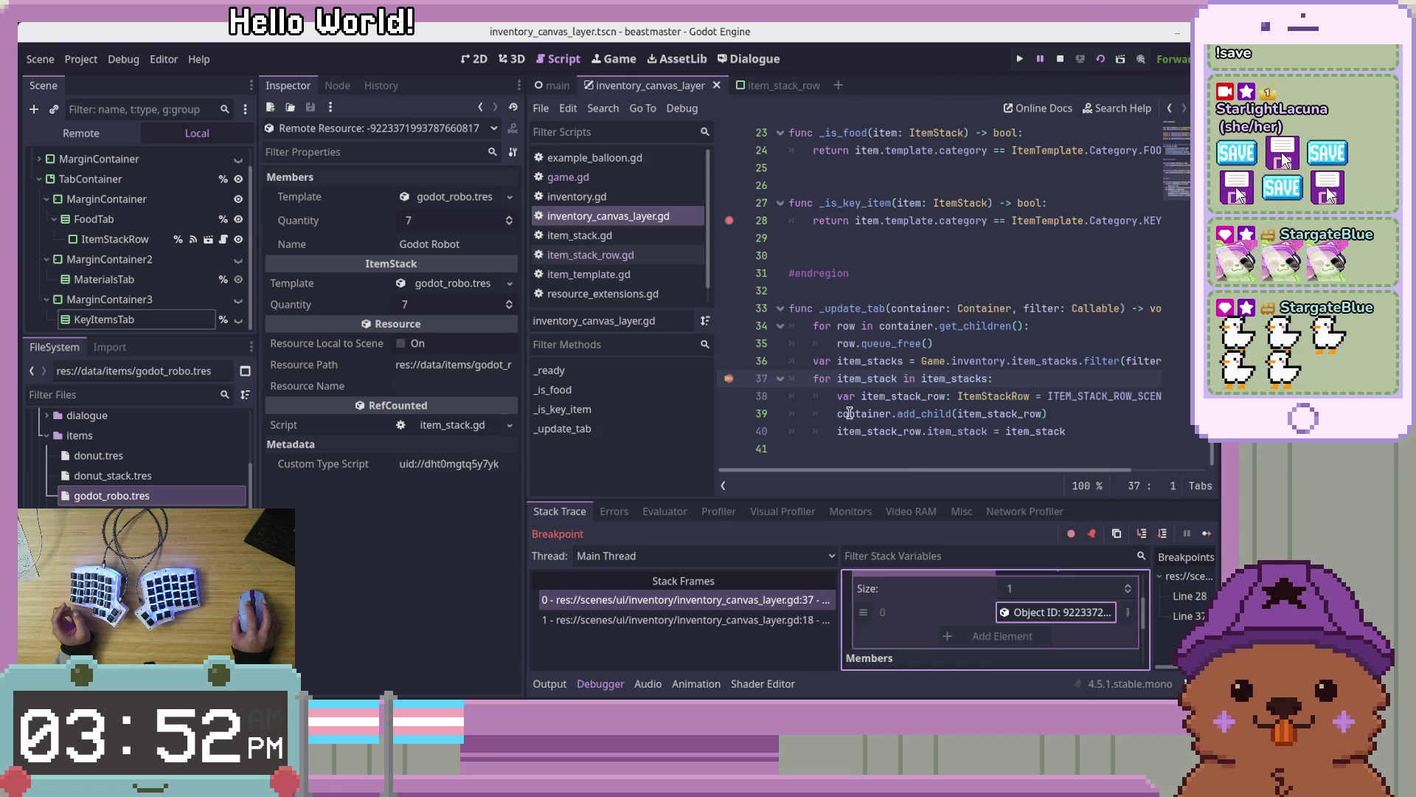
{"action": "scroll", "coordinate": [1067, 606], "scroll_direction": "up", "scroll_amount": 5}
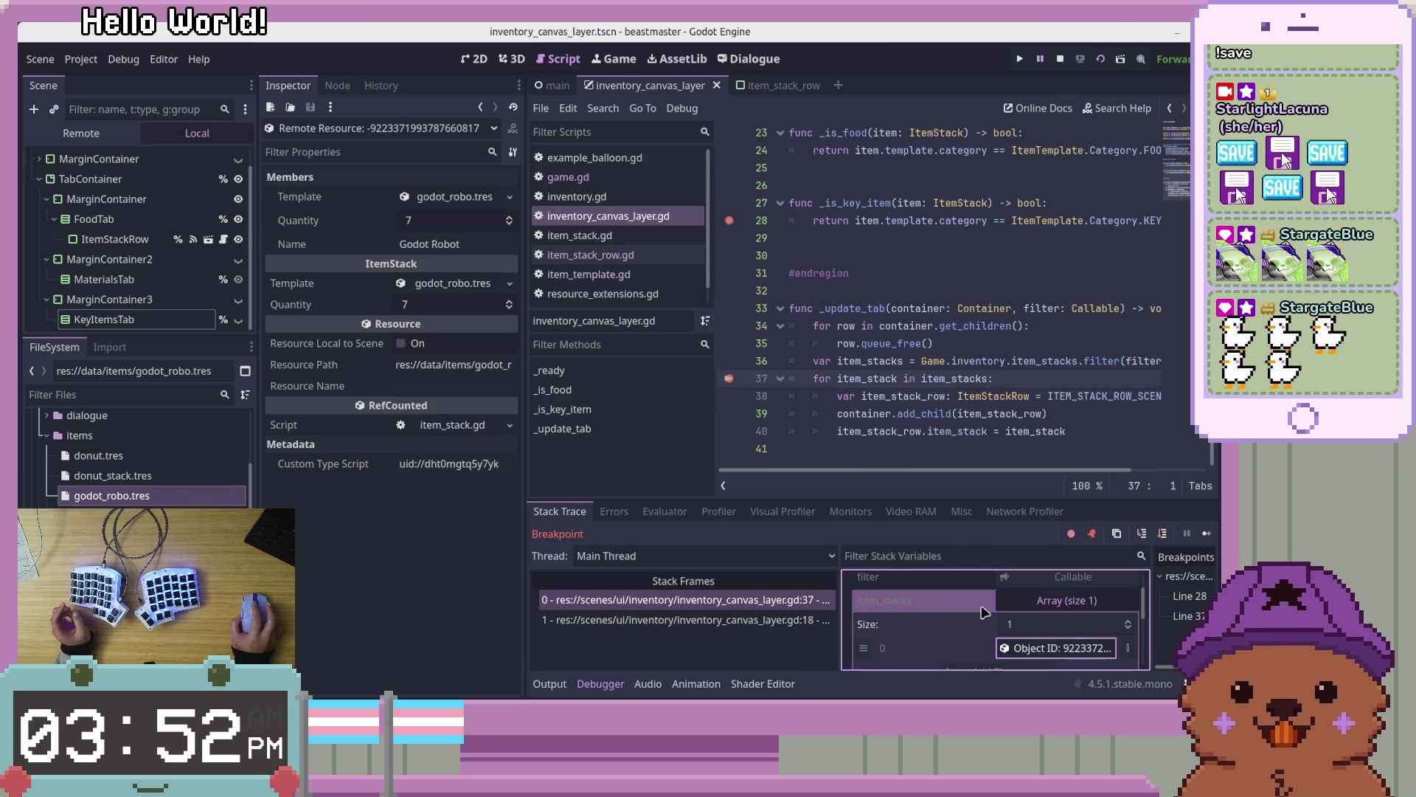
{"action": "left_click", "coordinate": [1069, 601]}
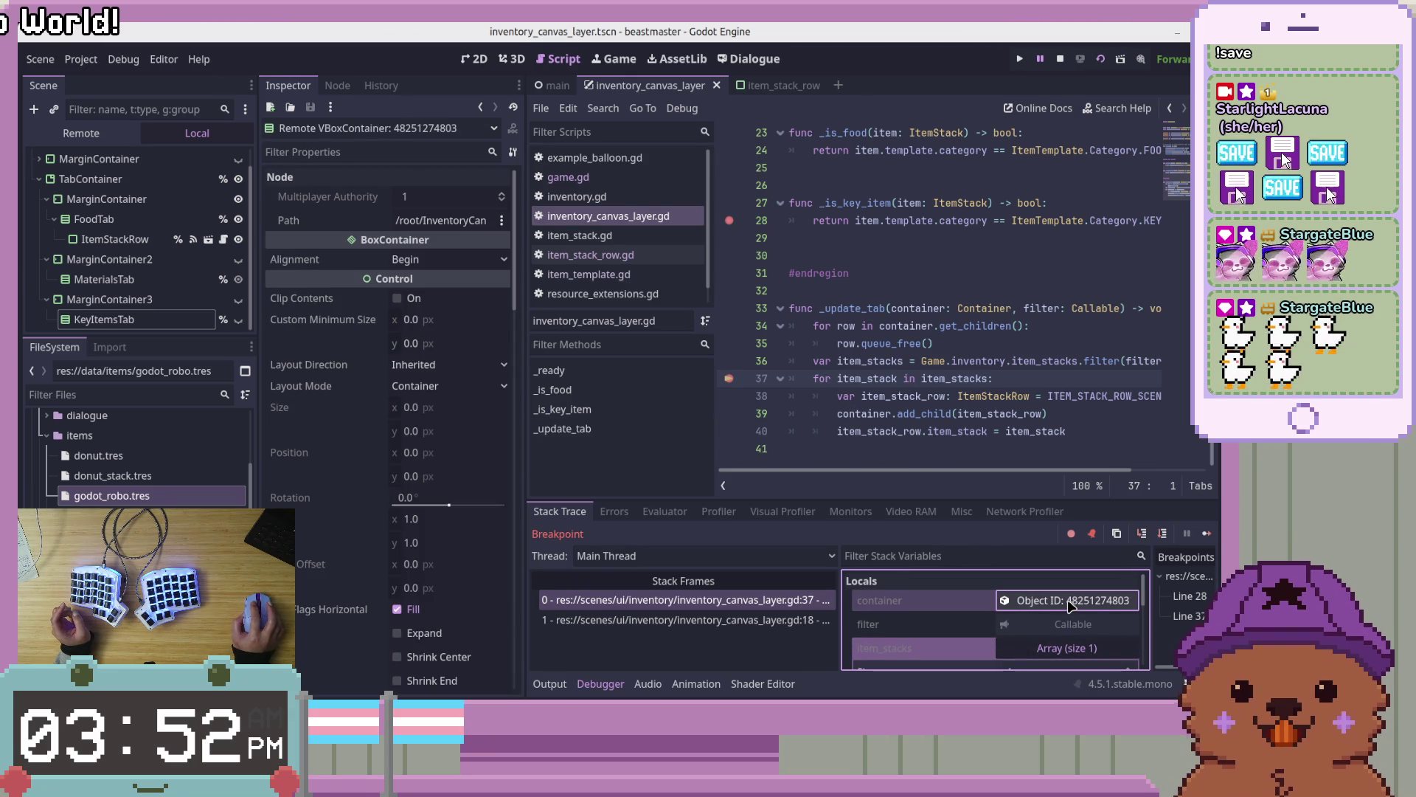
{"action": "left_click", "coordinate": [433, 221]}
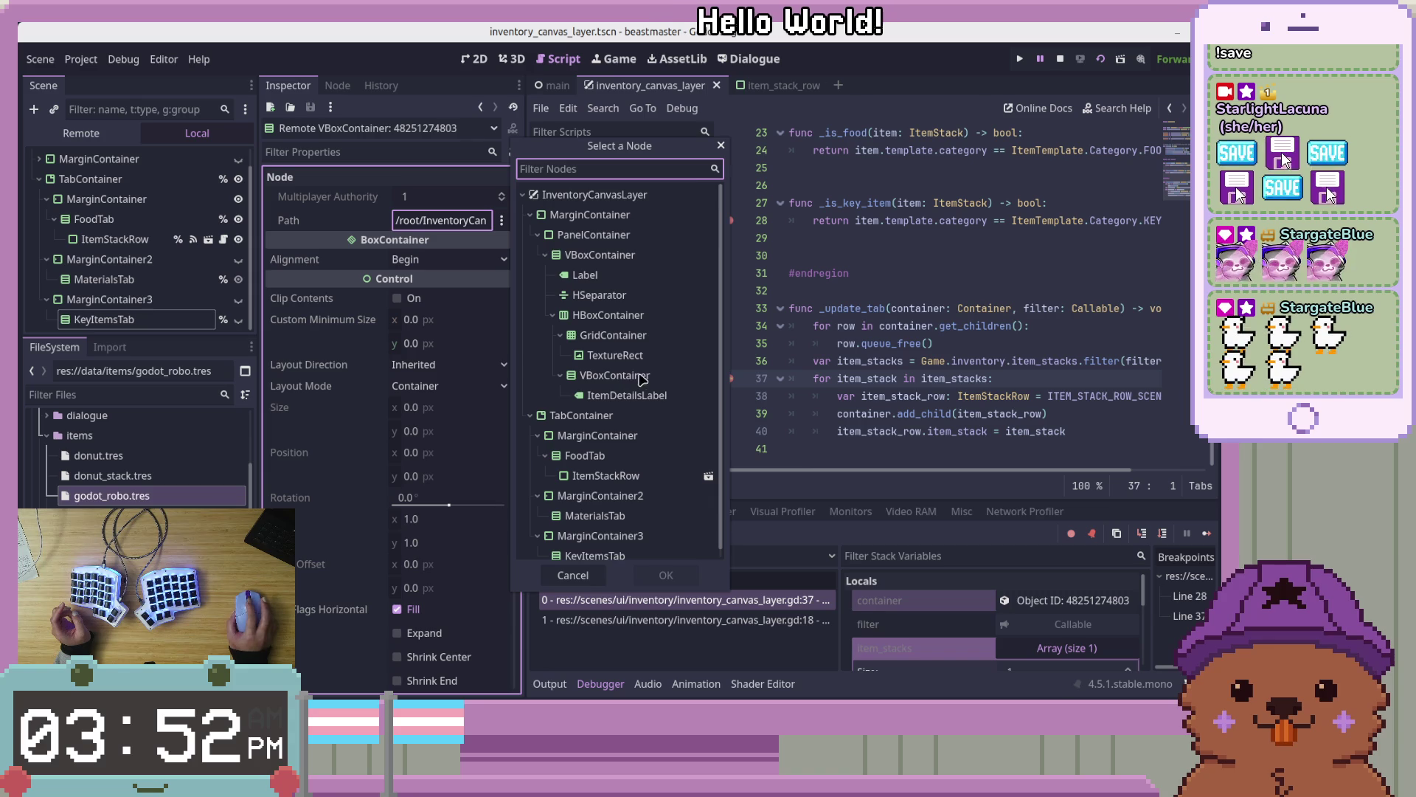
{"action": "left_click", "coordinate": [721, 146]}
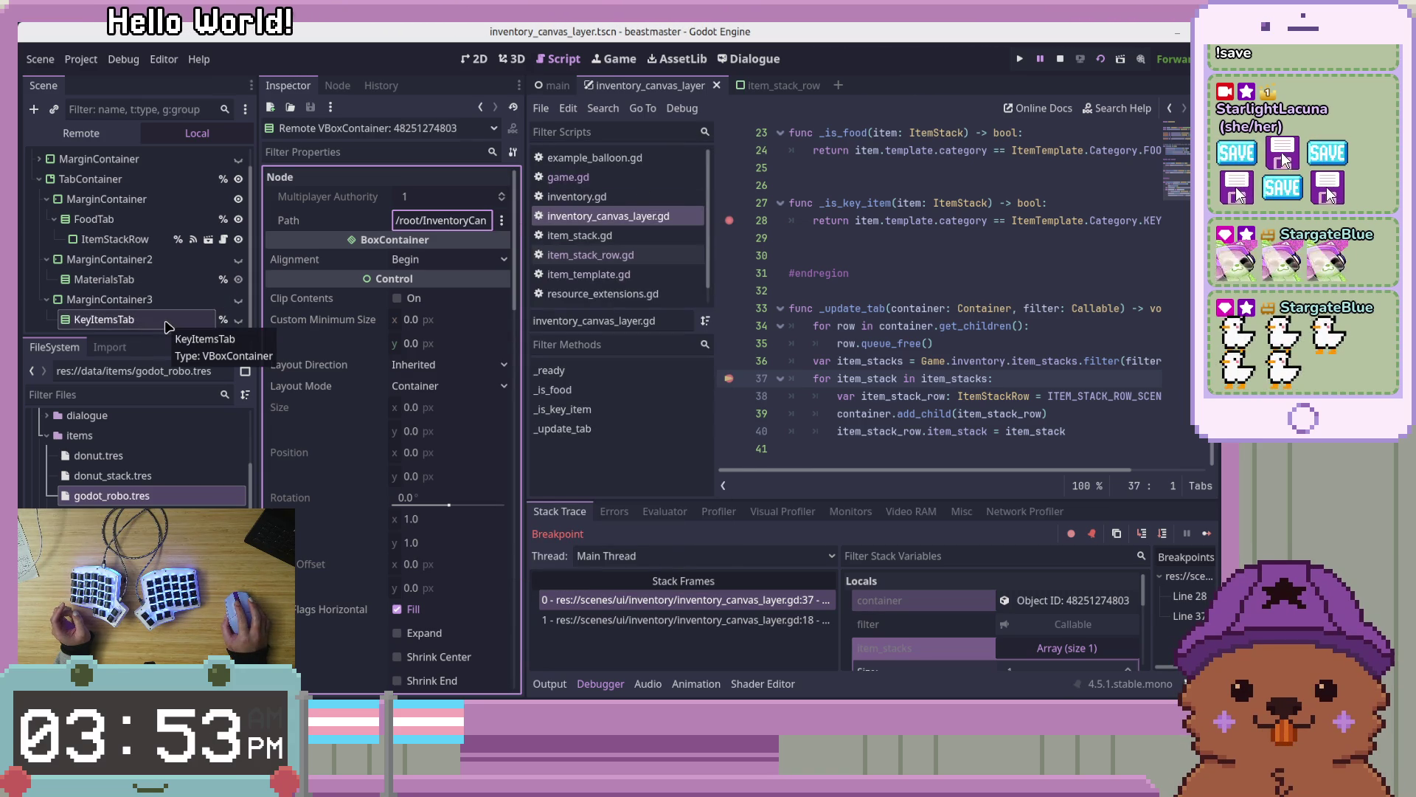
{"action": "left_click", "coordinate": [1164, 532]}
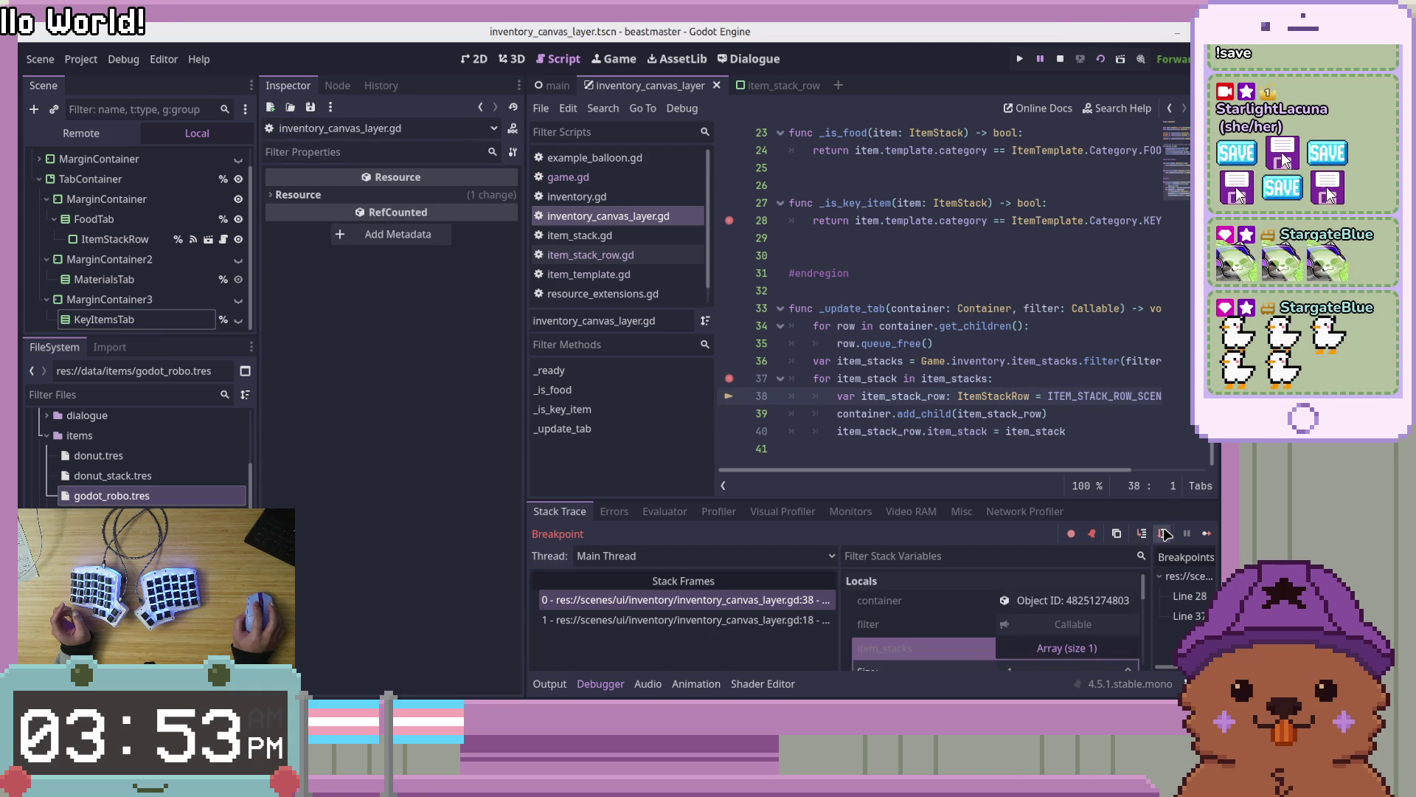
Step to line 40, find an ItemStackRow under Remote TabContainer > MarginContainer3 > KeyItemsTab, then resume
{"action": "left_click", "coordinate": [1164, 533]}
{"action": "left_click", "coordinate": [1163, 533]}
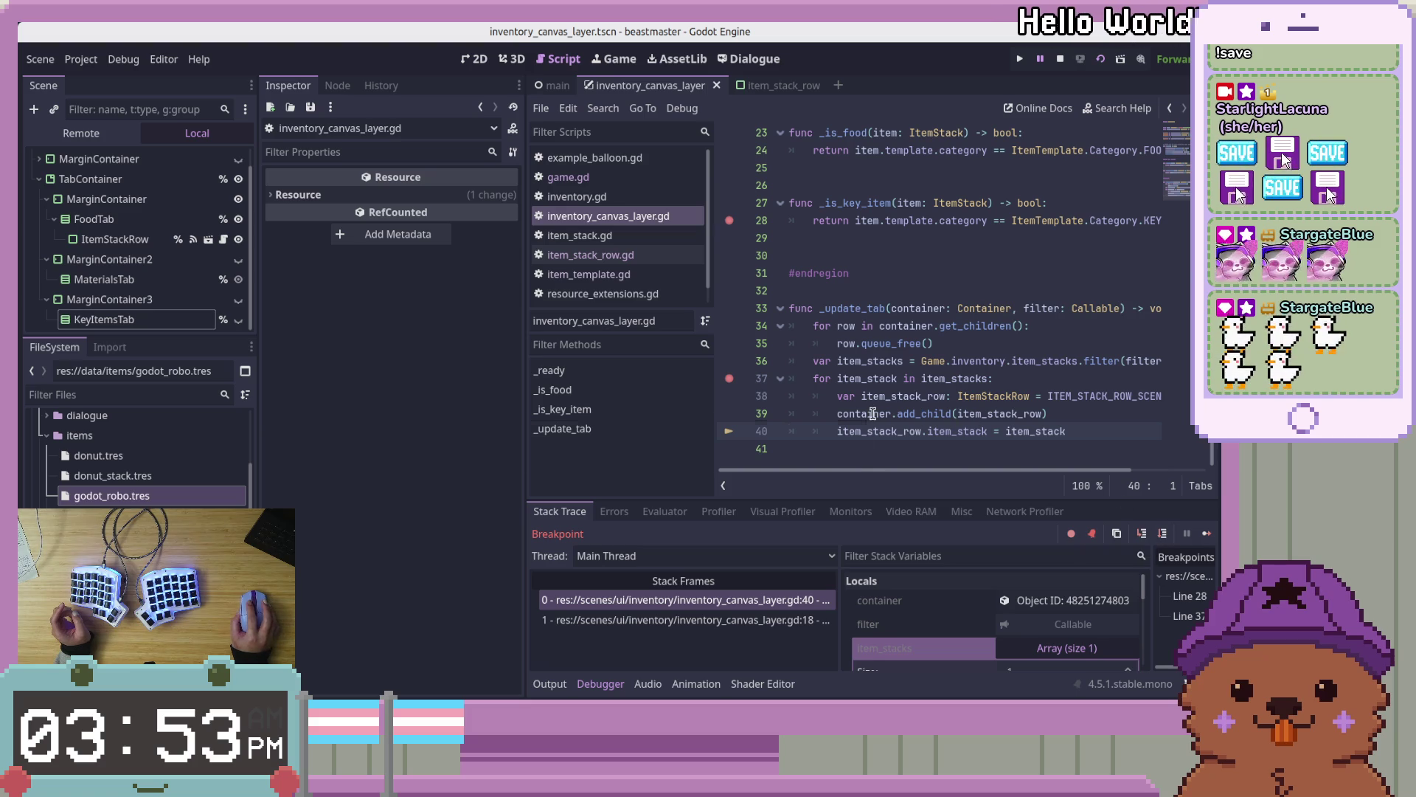
{"action": "left_click", "coordinate": [81, 133]}
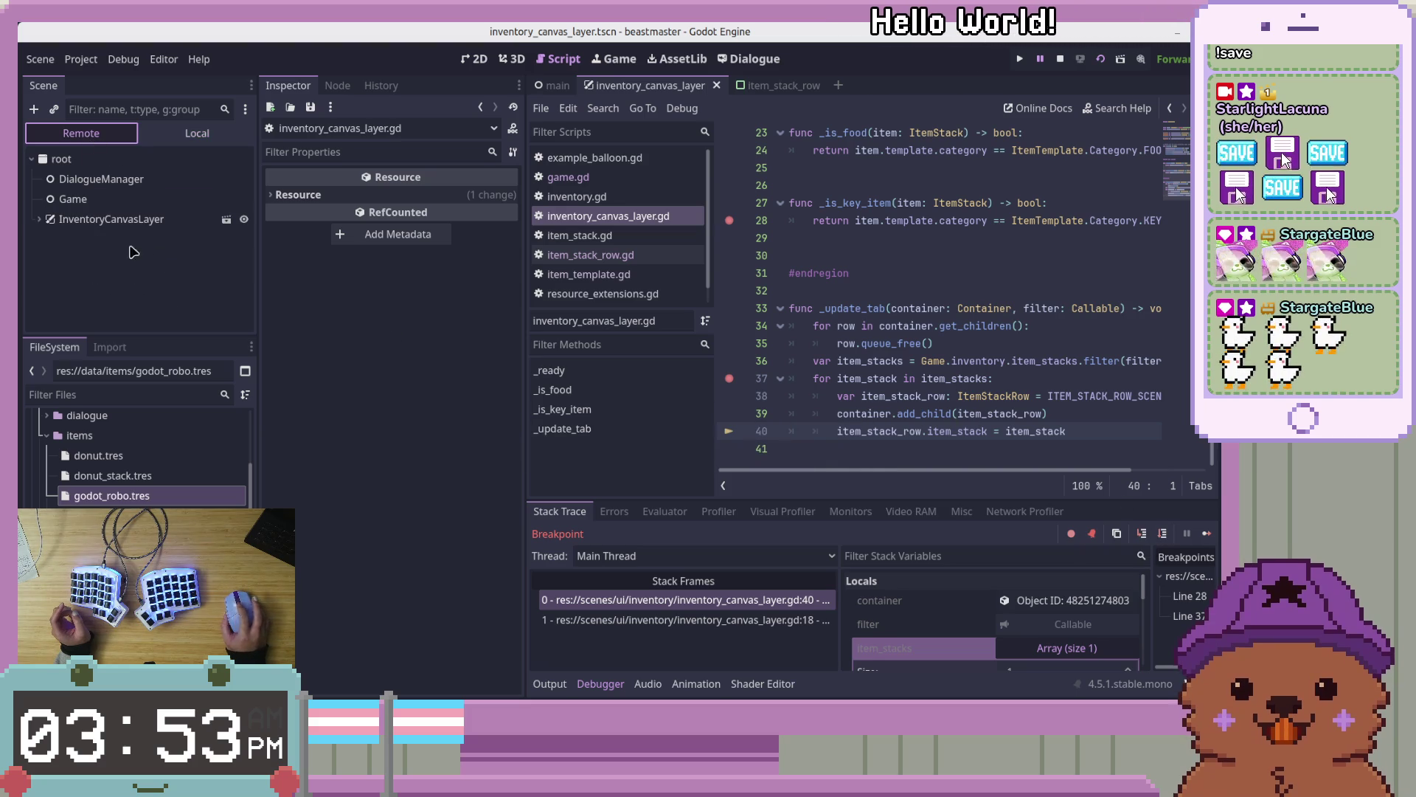
{"action": "left_click", "coordinate": [159, 260]}
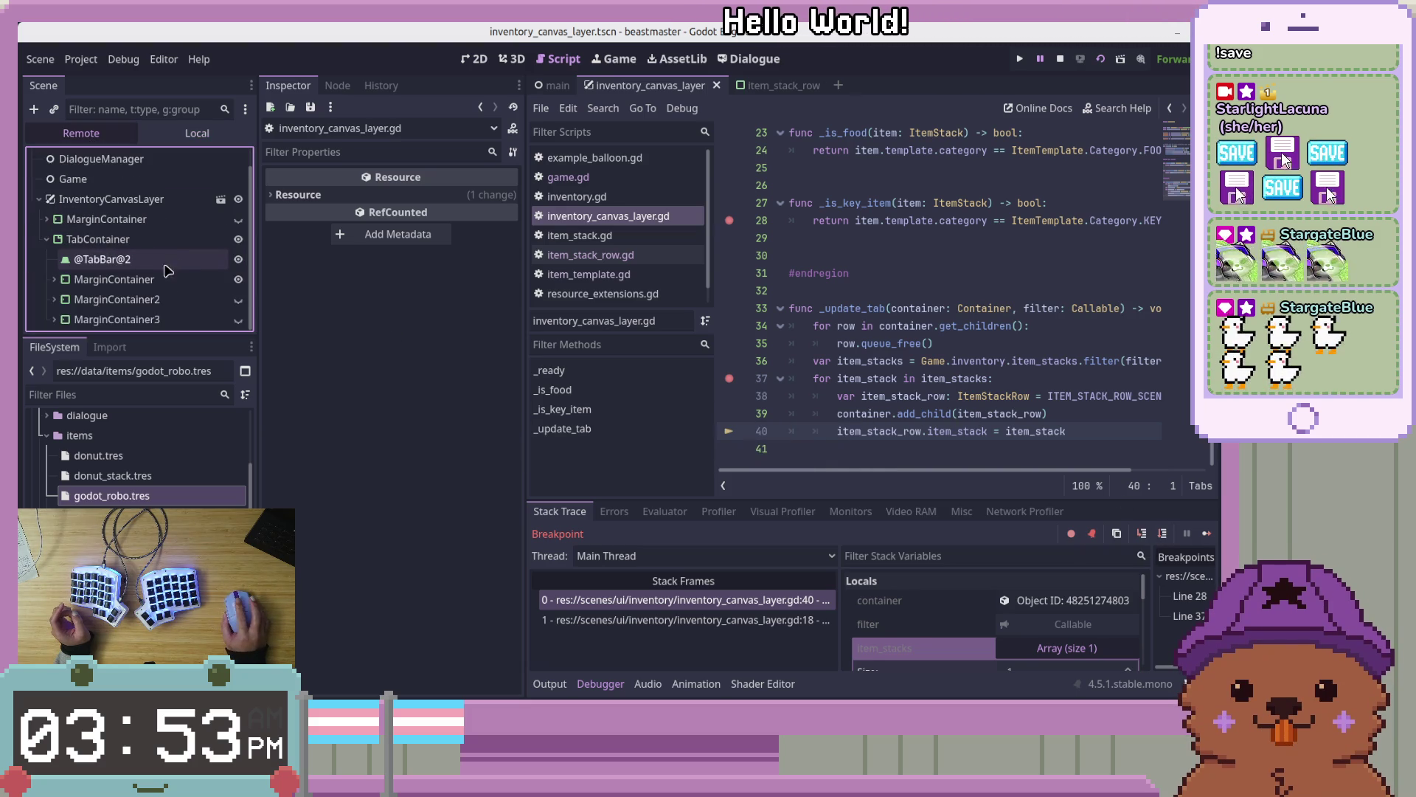
{"action": "left_click", "coordinate": [54, 318]}
{"action": "left_click", "coordinate": [66, 321]}
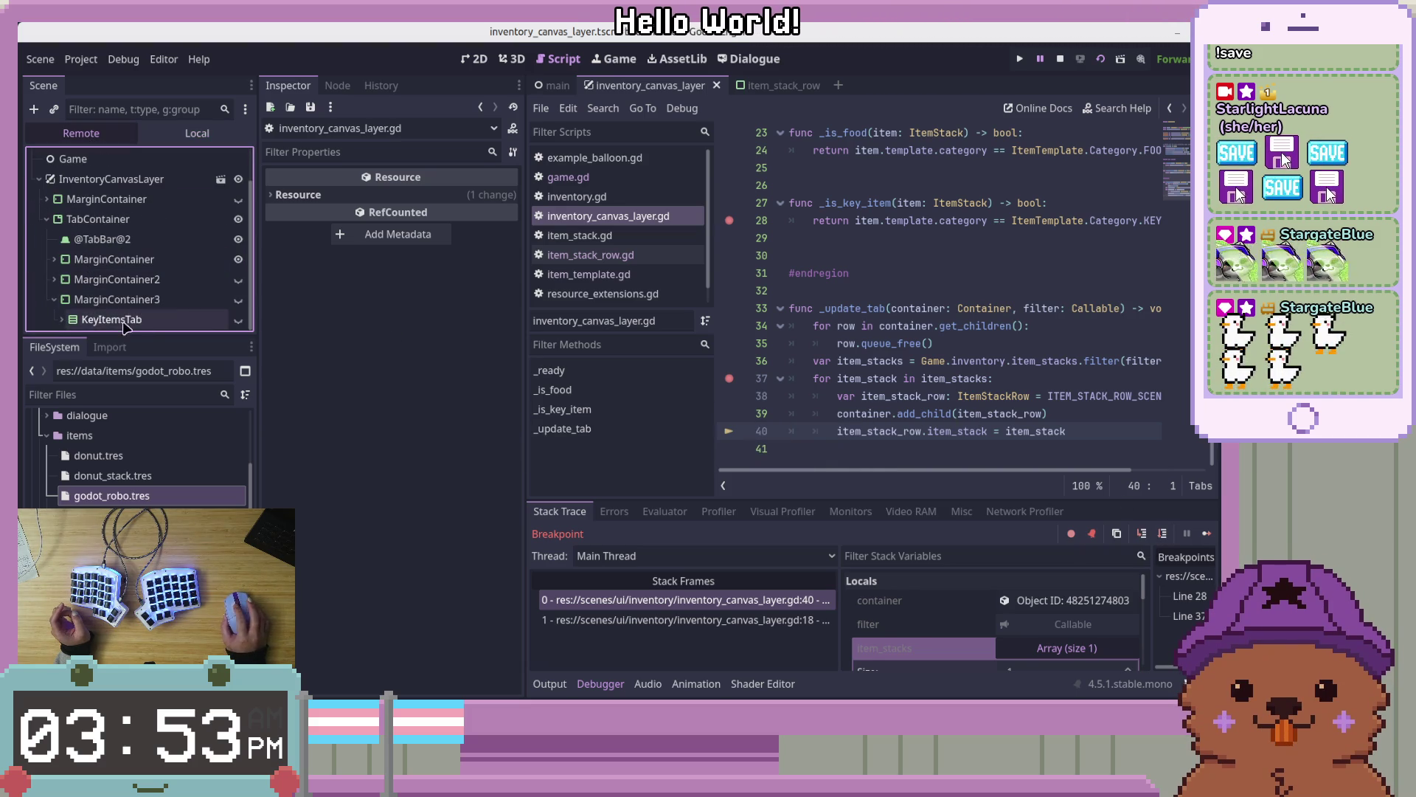
{"action": "left_click", "coordinate": [62, 320]}
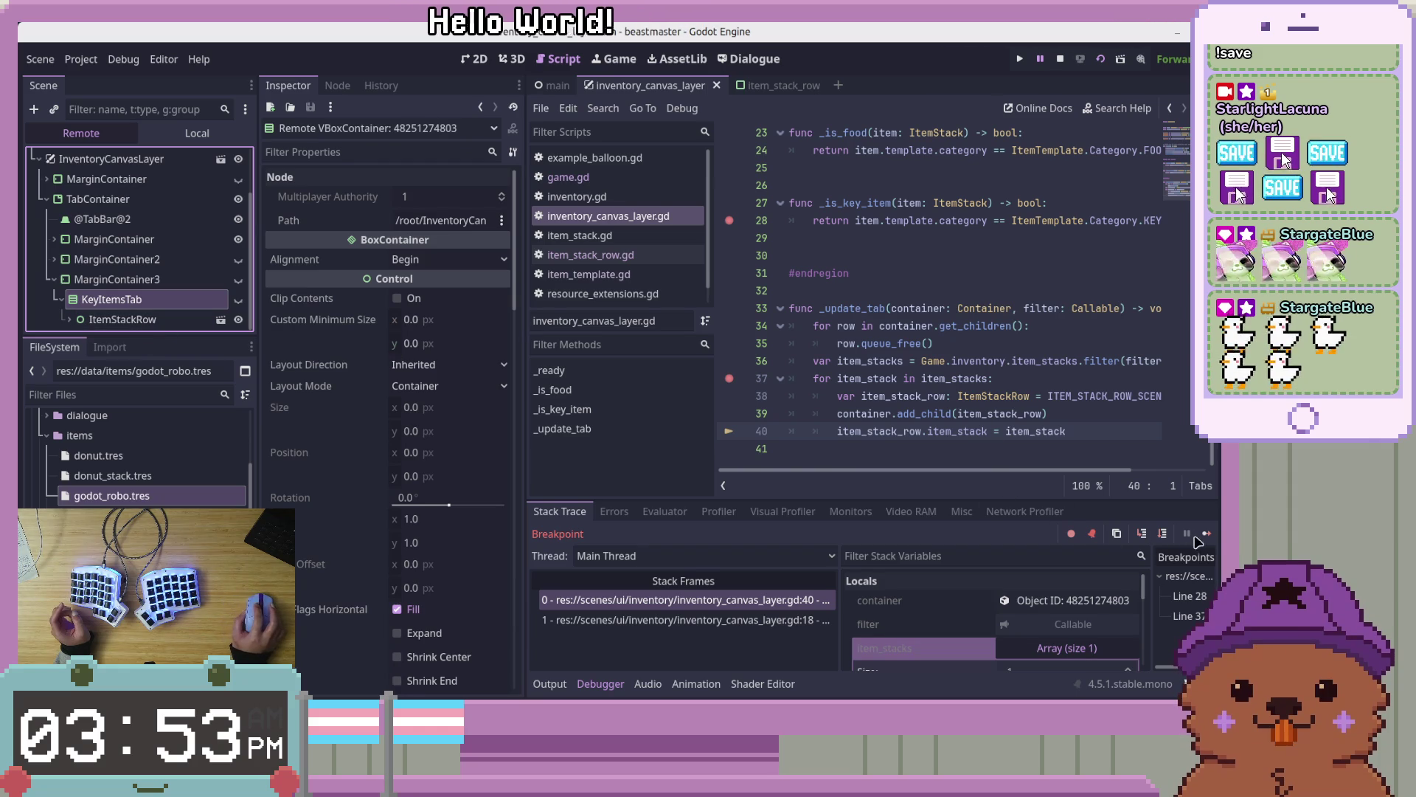
{"action": "left_click", "coordinate": [1206, 532]}
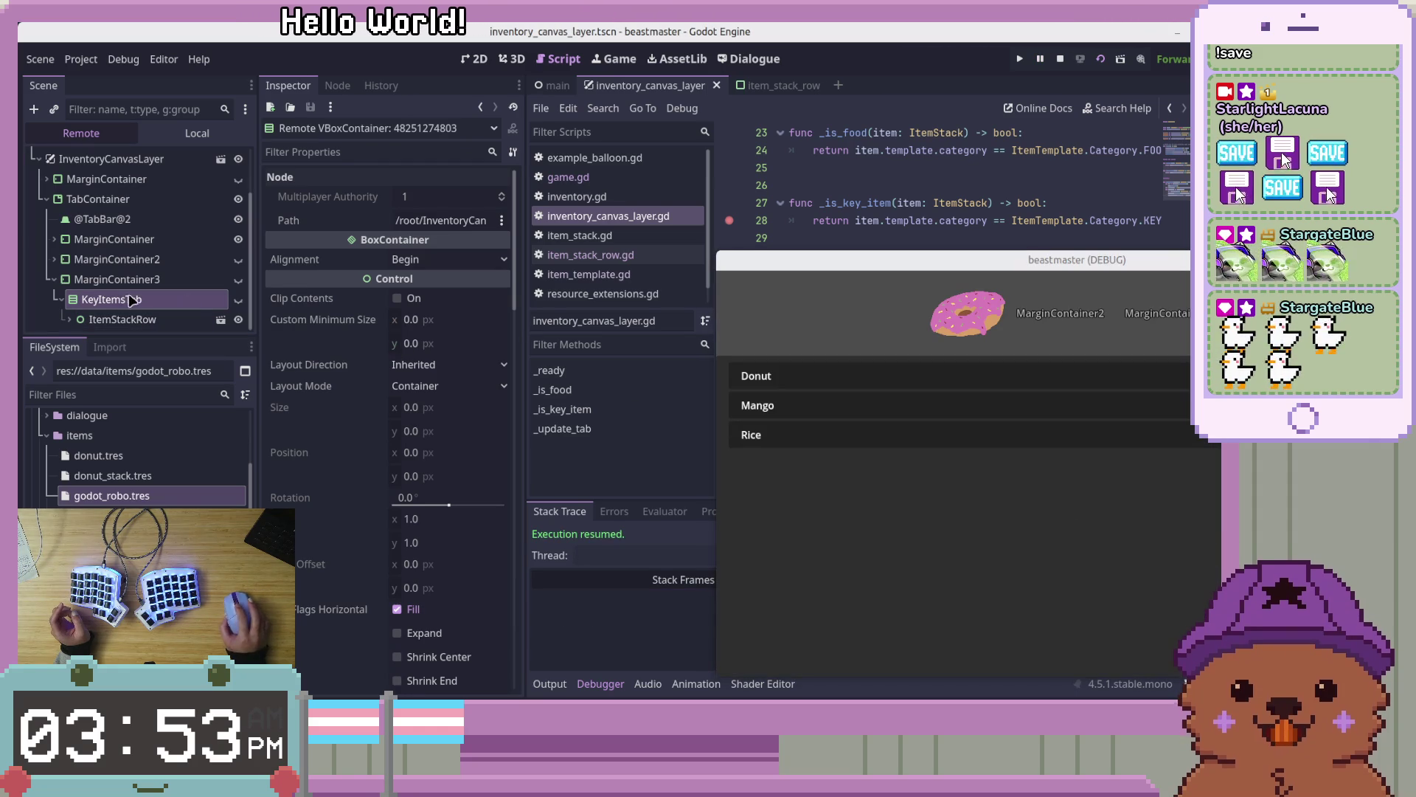
Switch among the MarginContainer2, food and MarginContainer3 tabs in the running game, then stop it
{"action": "left_click", "coordinate": [1060, 324]}
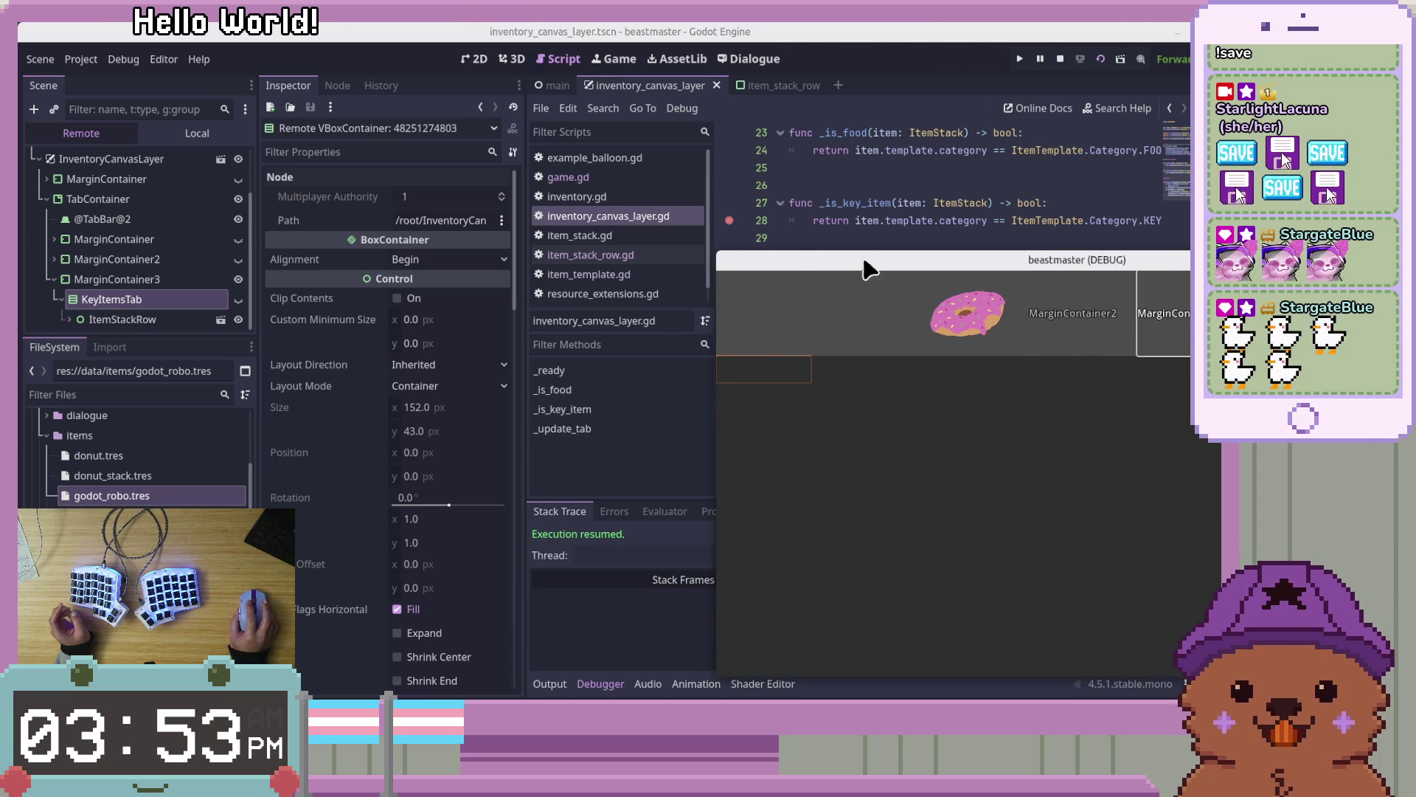
{"action": "left_click_drag", "start_coordinate": [863, 267], "coordinate": [390, 134]}
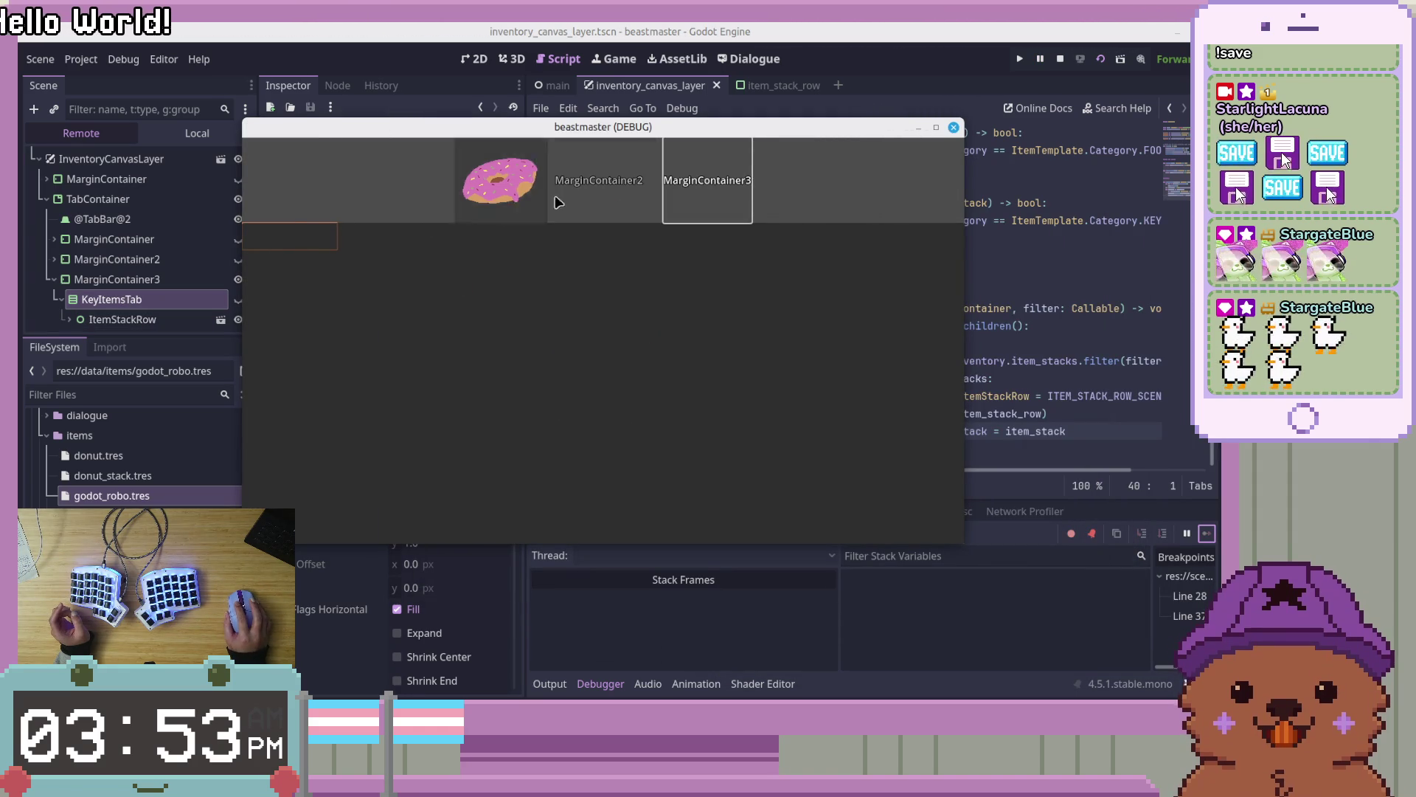
{"action": "left_click", "coordinate": [494, 181]}
{"action": "left_click", "coordinate": [720, 185]}
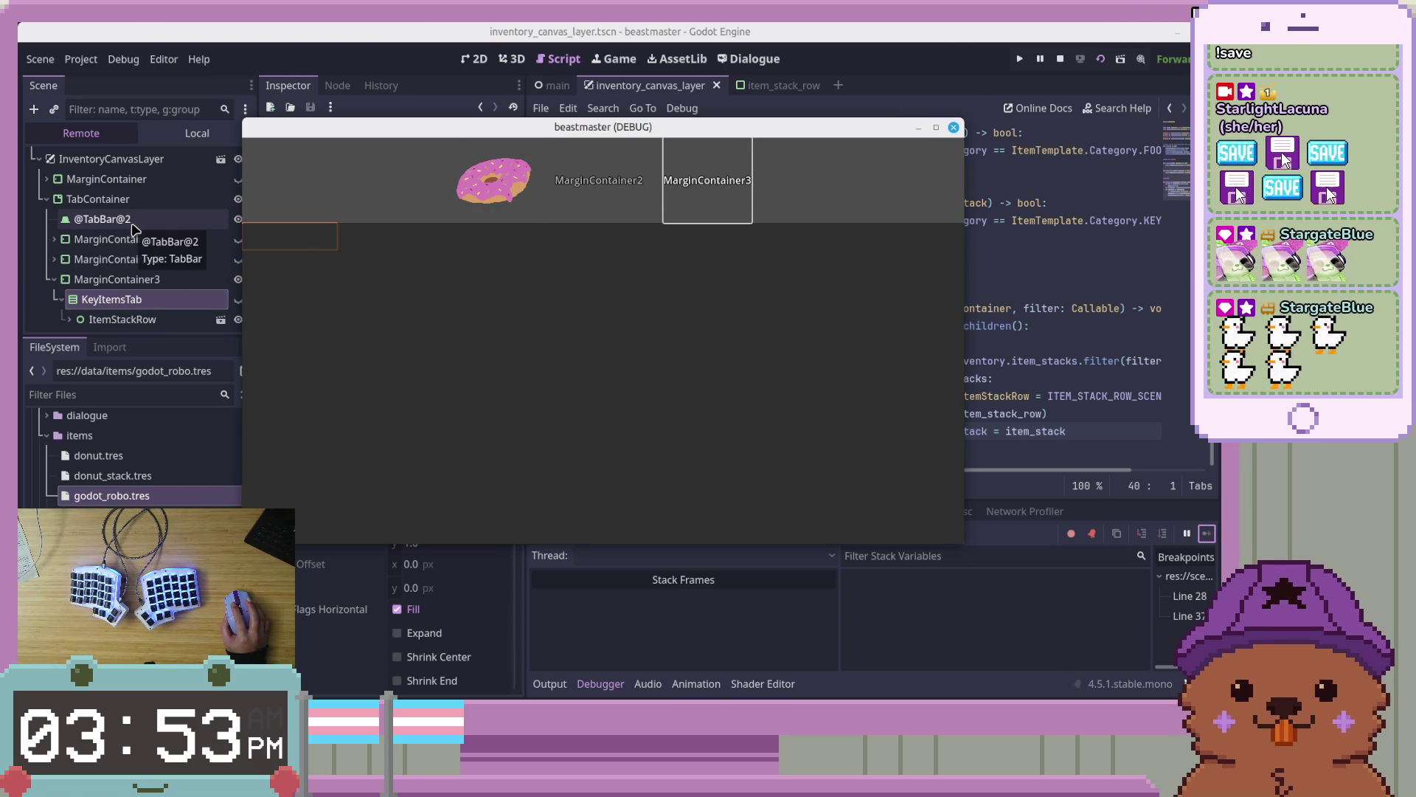
{"action": "left_click", "coordinate": [1060, 59]}
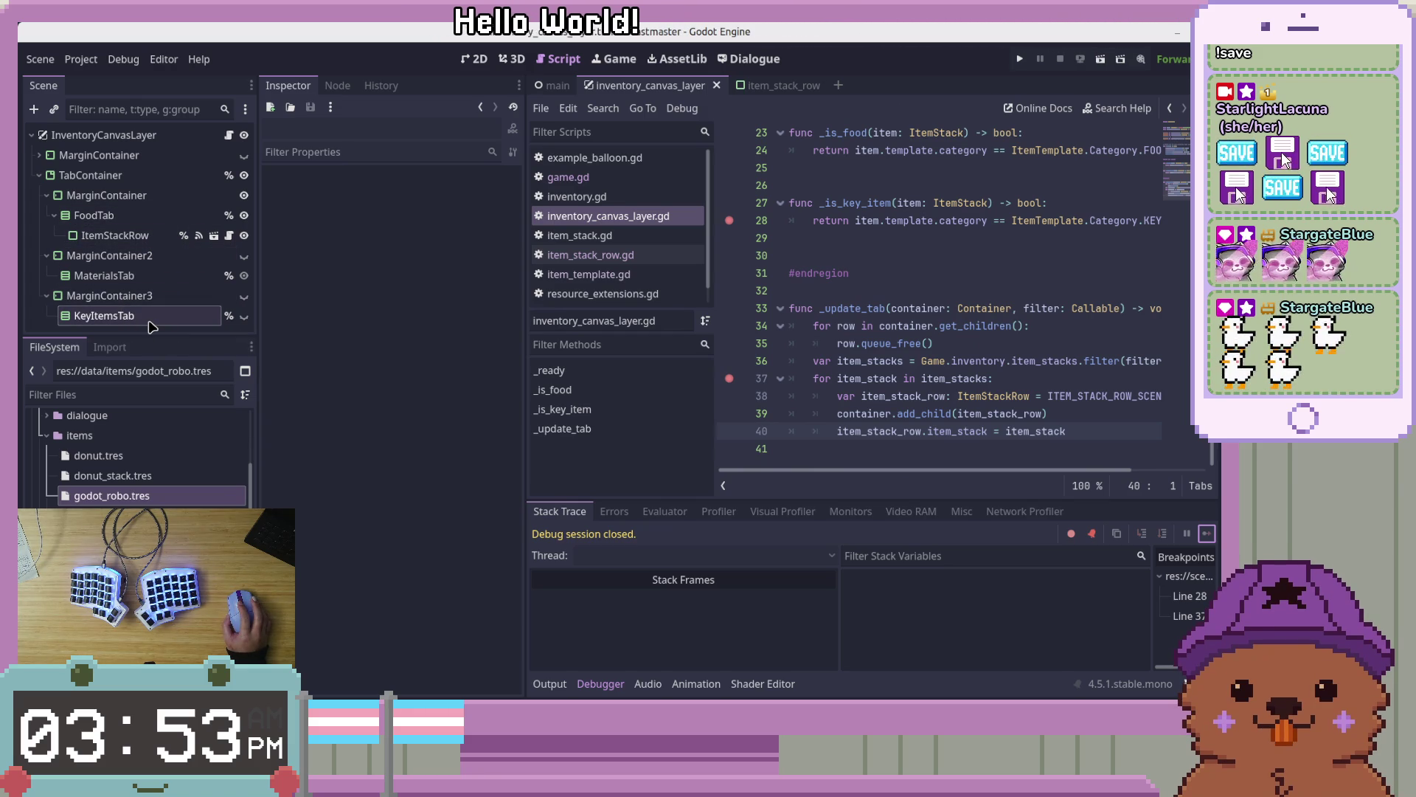
In the 2D view, select MarginContainer3 and KeyItemsTab and review their container alignment options
{"action": "left_click", "coordinate": [53, 214]}
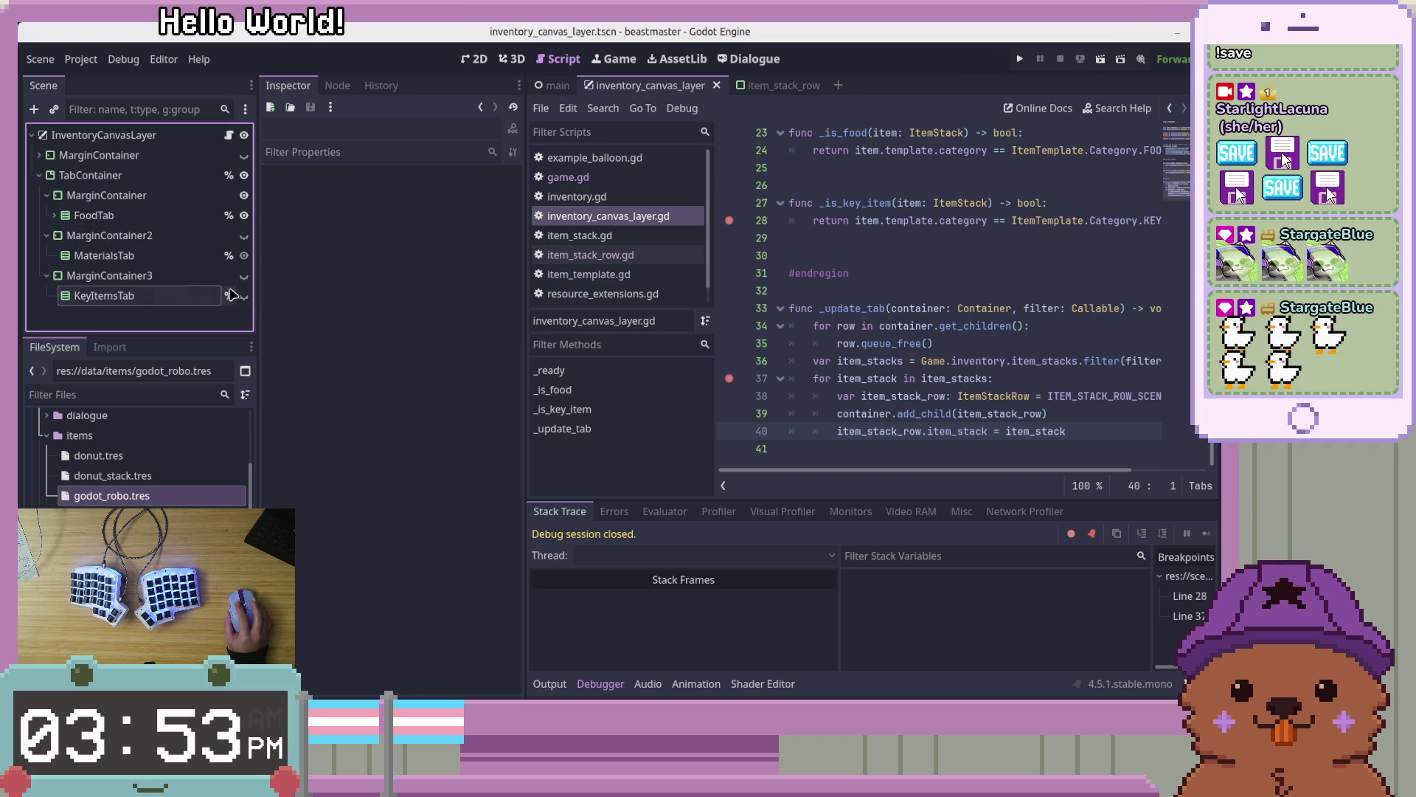
{"action": "left_click", "coordinate": [480, 59]}
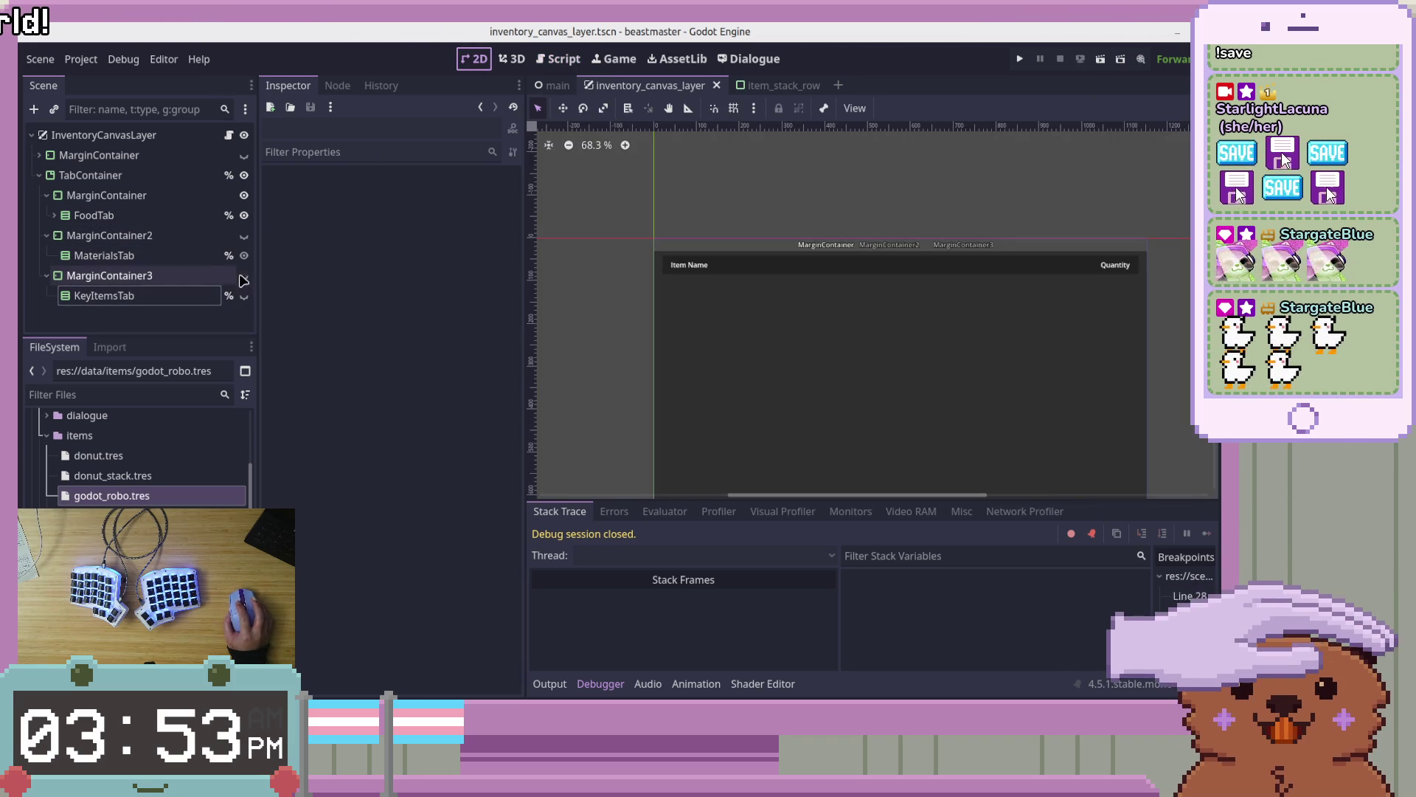
{"action": "left_click", "coordinate": [184, 276]}
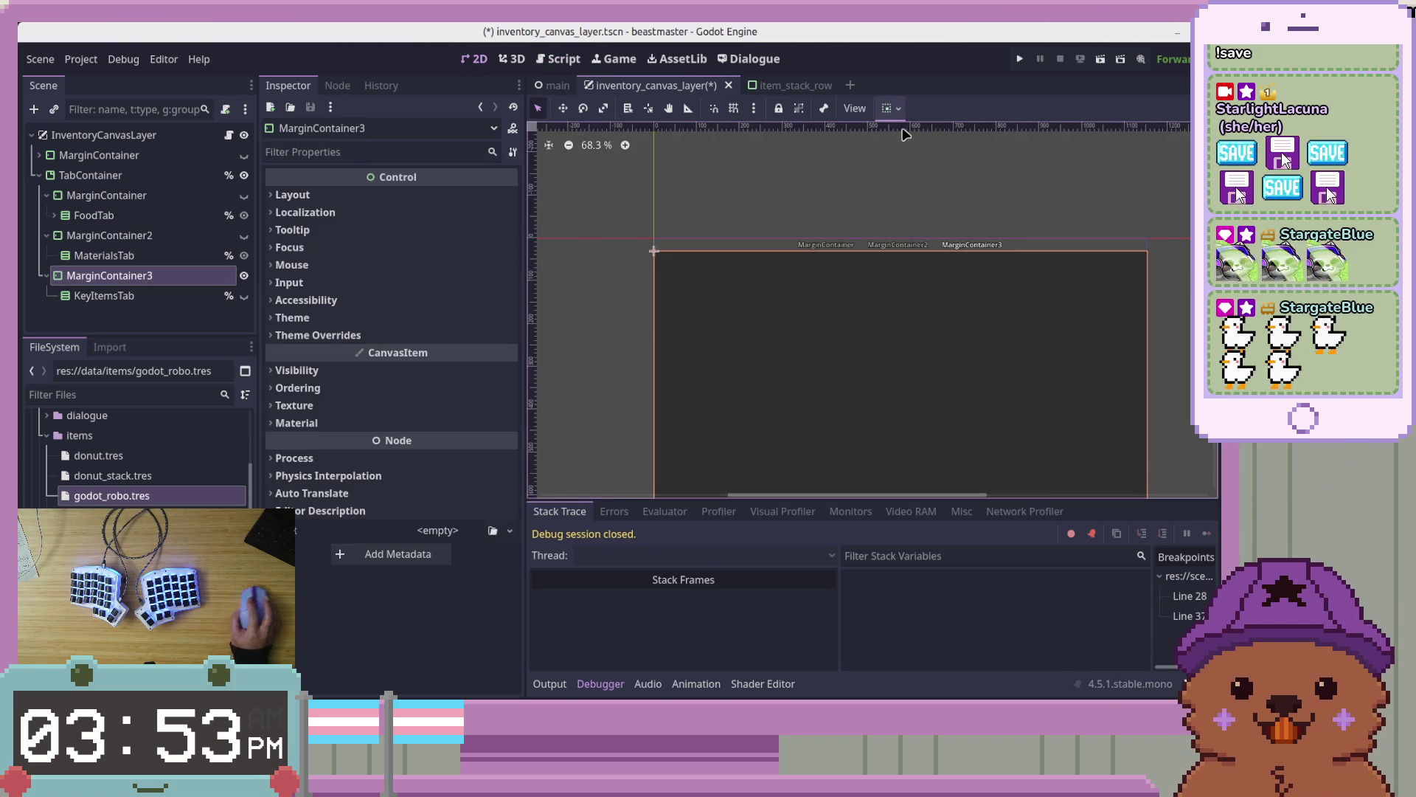
{"action": "left_click", "coordinate": [888, 108]}
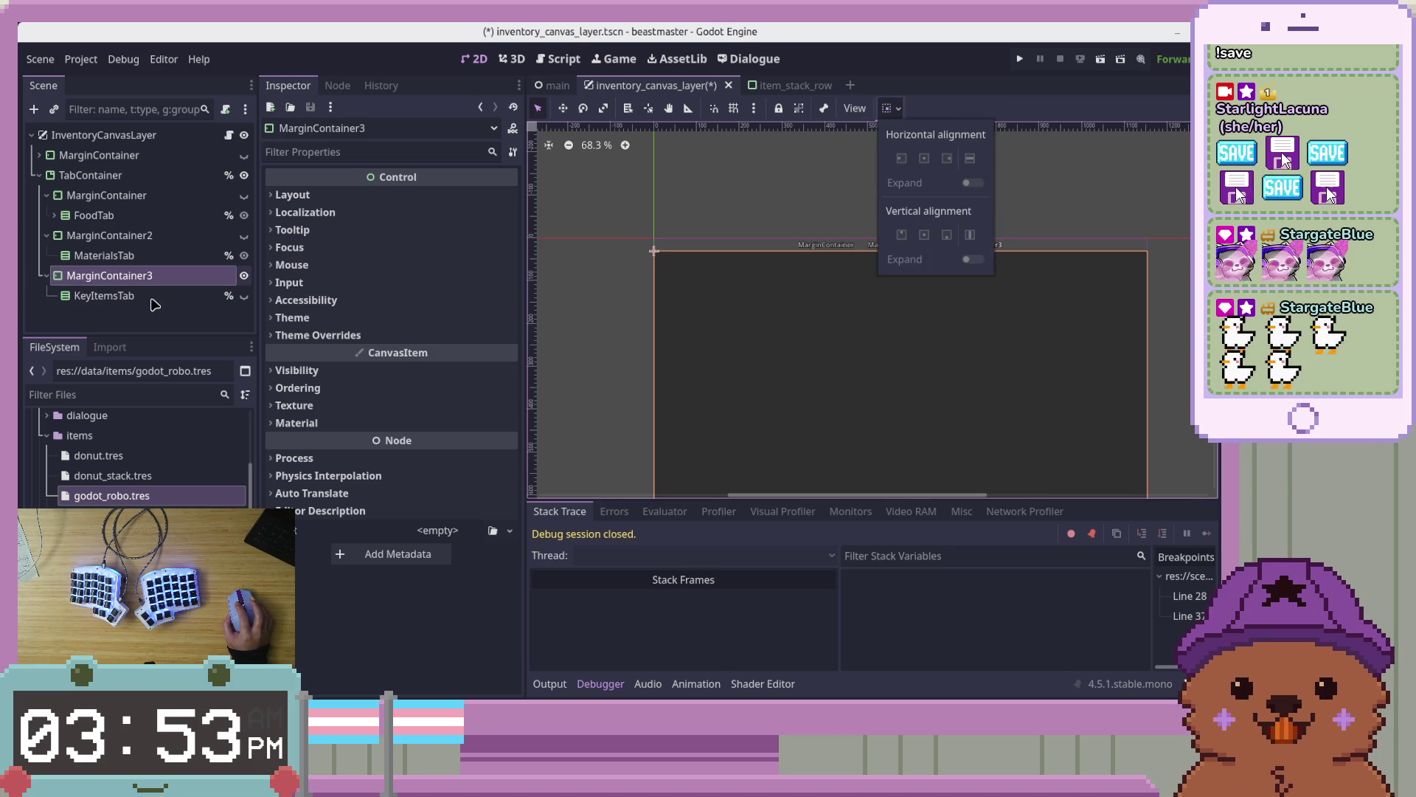
{"action": "left_click", "coordinate": [110, 295]}
{"action": "left_click", "coordinate": [889, 109]}
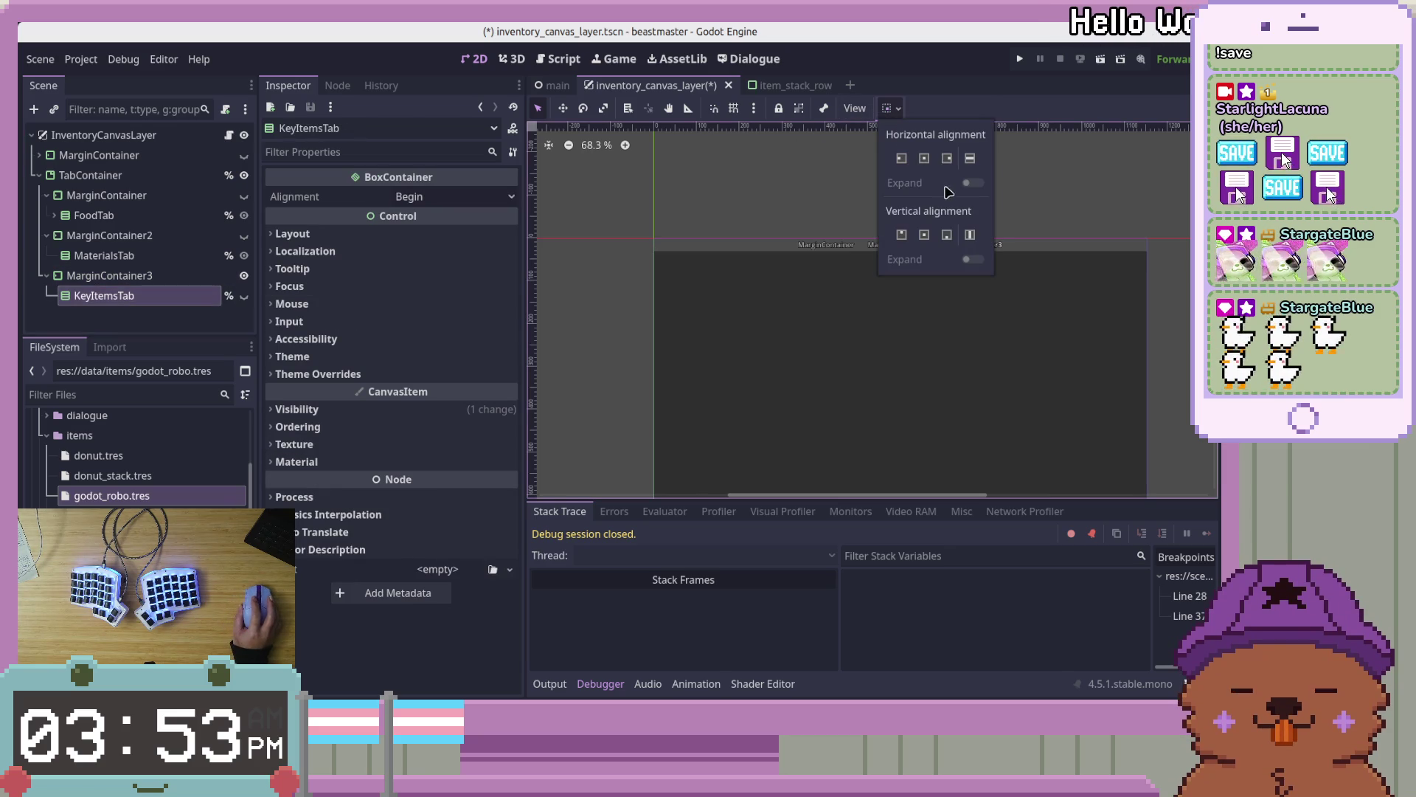
{"action": "left_click", "coordinate": [198, 298]}
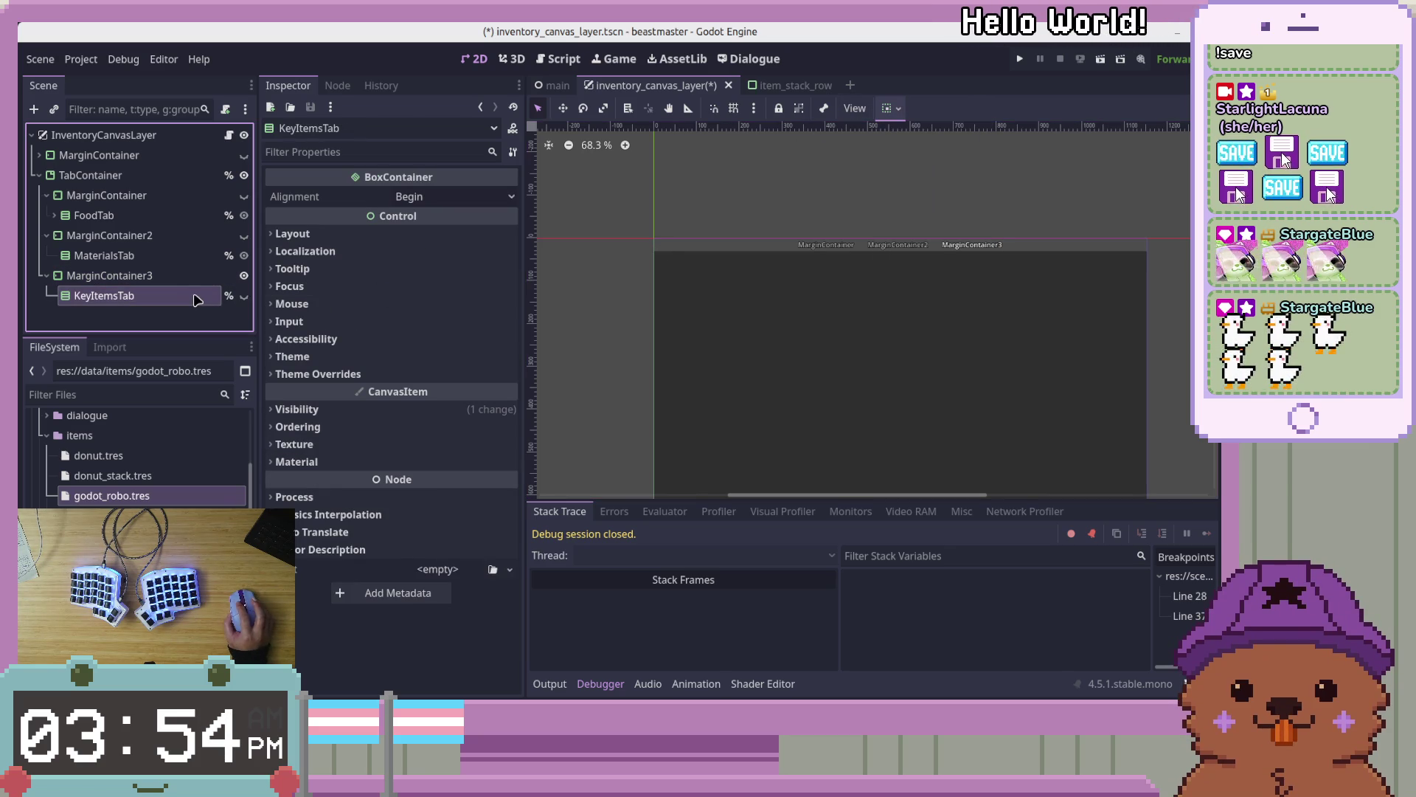
Turn on KeyItemsTab's visibility eye icon, then save the scene and run the project
{"action": "left_click", "coordinate": [243, 296]}
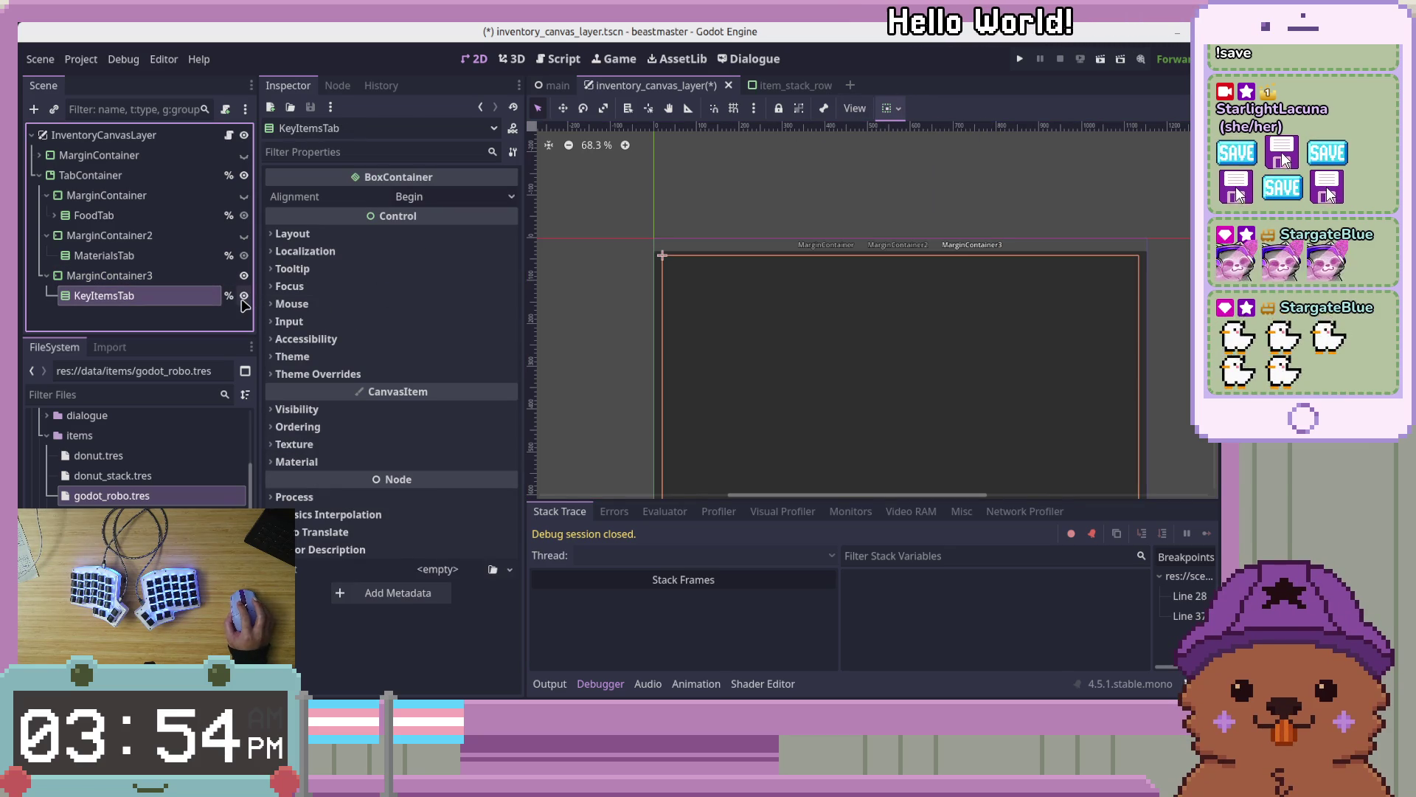
{"action": "left_click", "coordinate": [243, 235]}
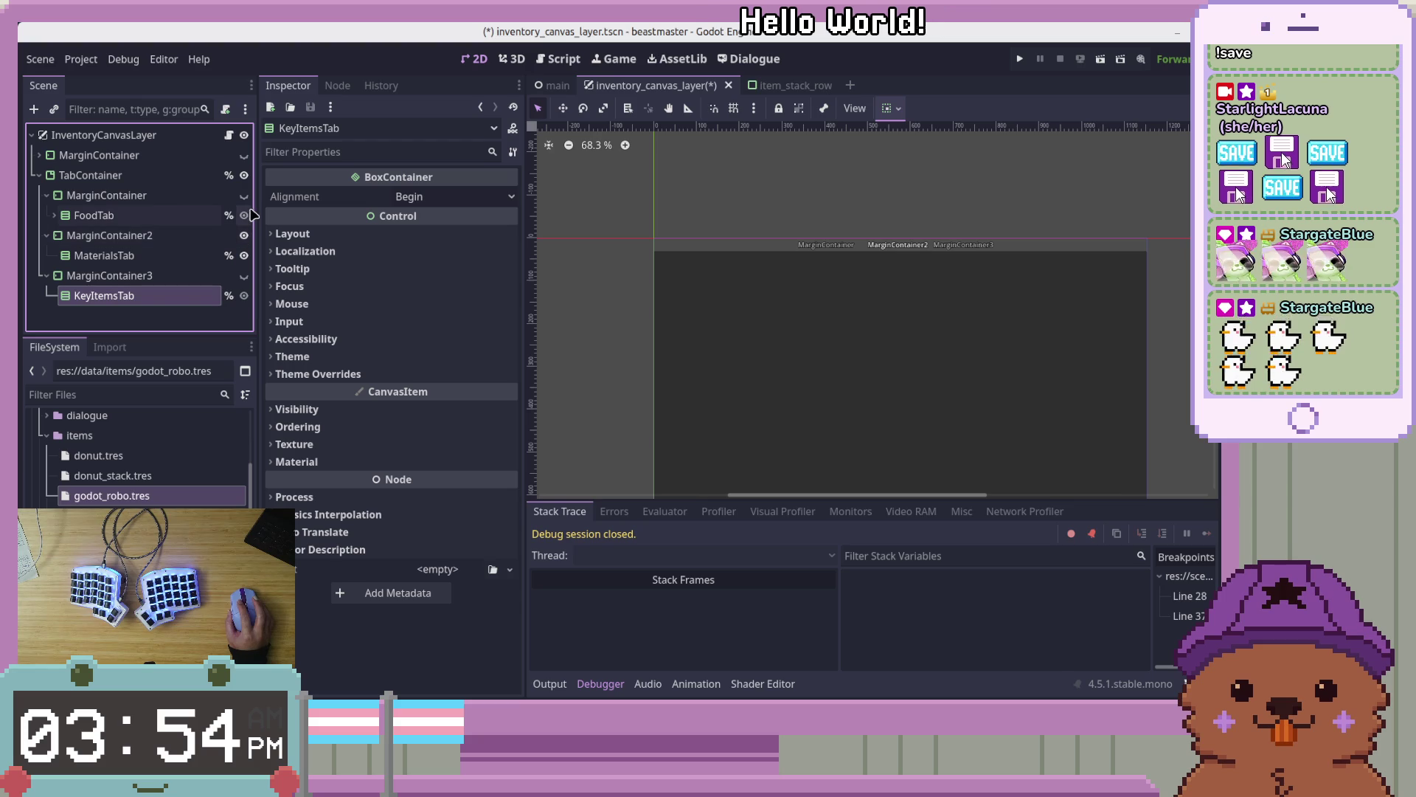
{"action": "left_click", "coordinate": [243, 296]}
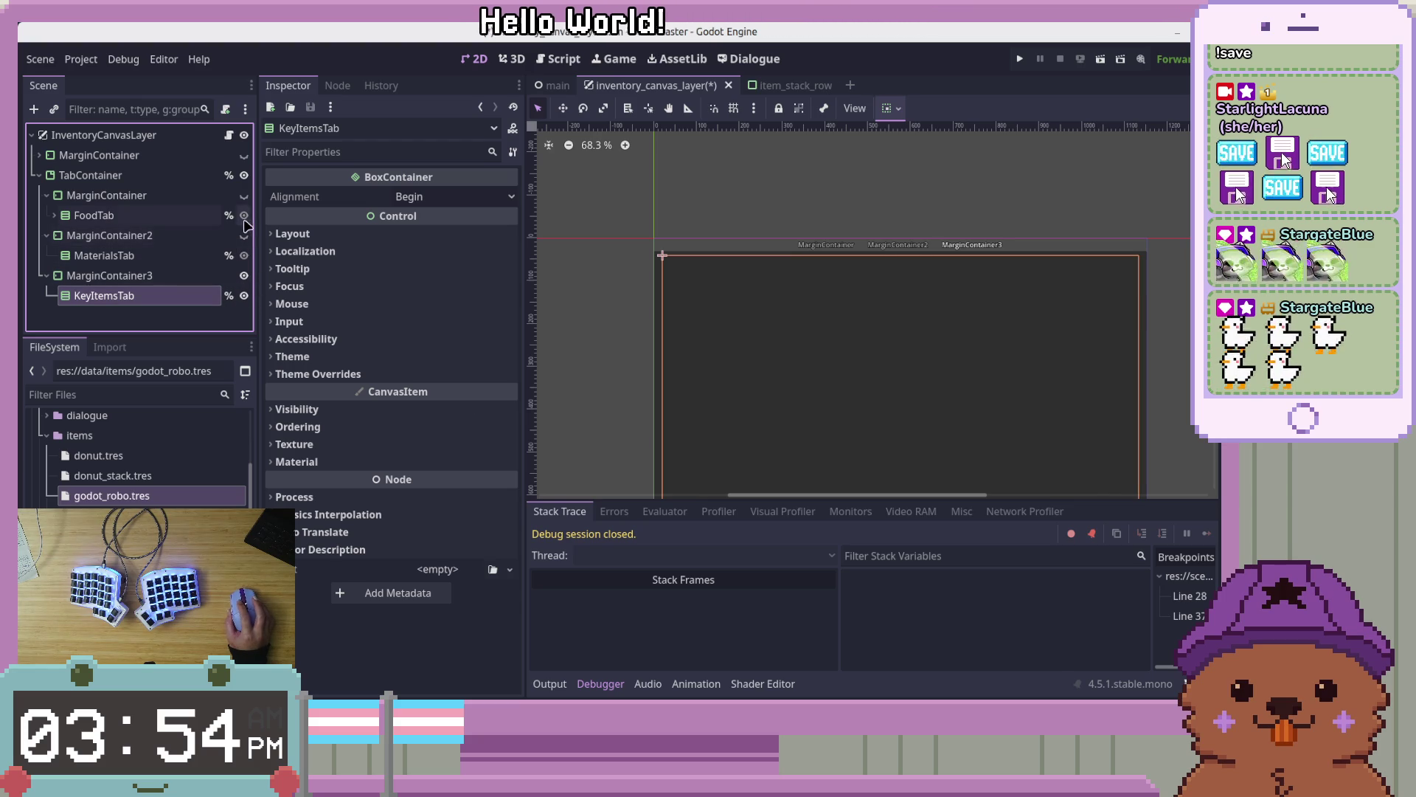
{"action": "left_click", "coordinate": [183, 298]}
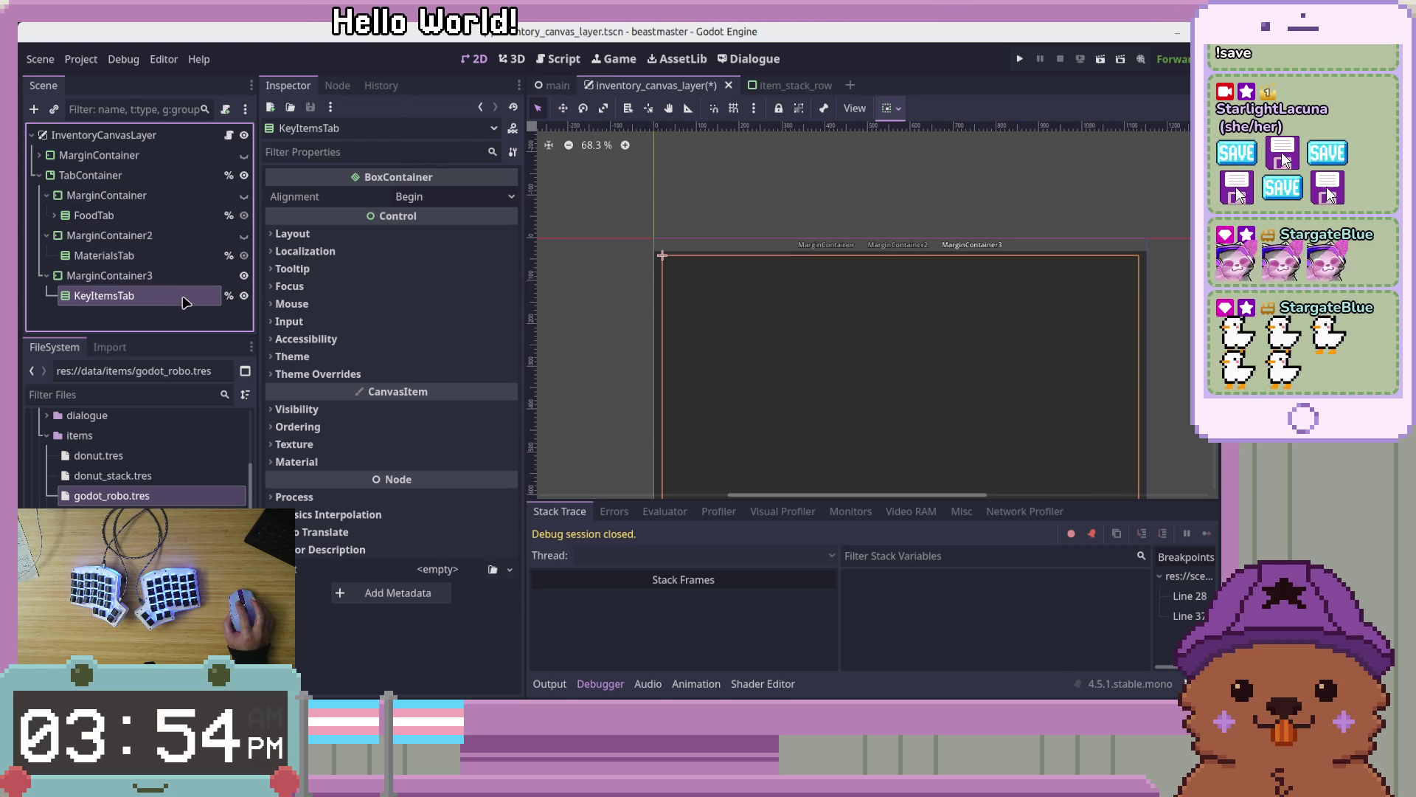
{"action": "left_click", "coordinate": [892, 108]}
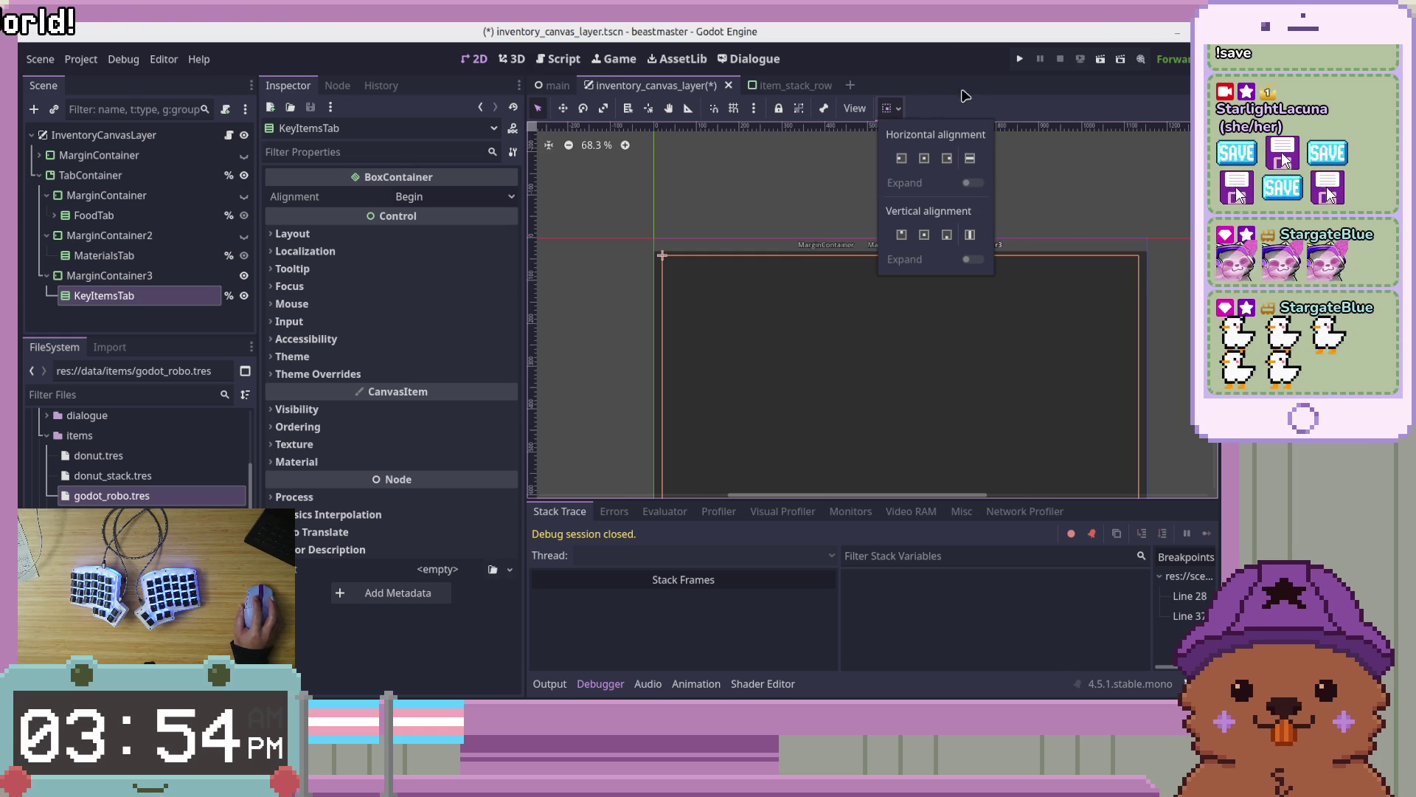
{"action": "left_click", "coordinate": [1019, 58]}
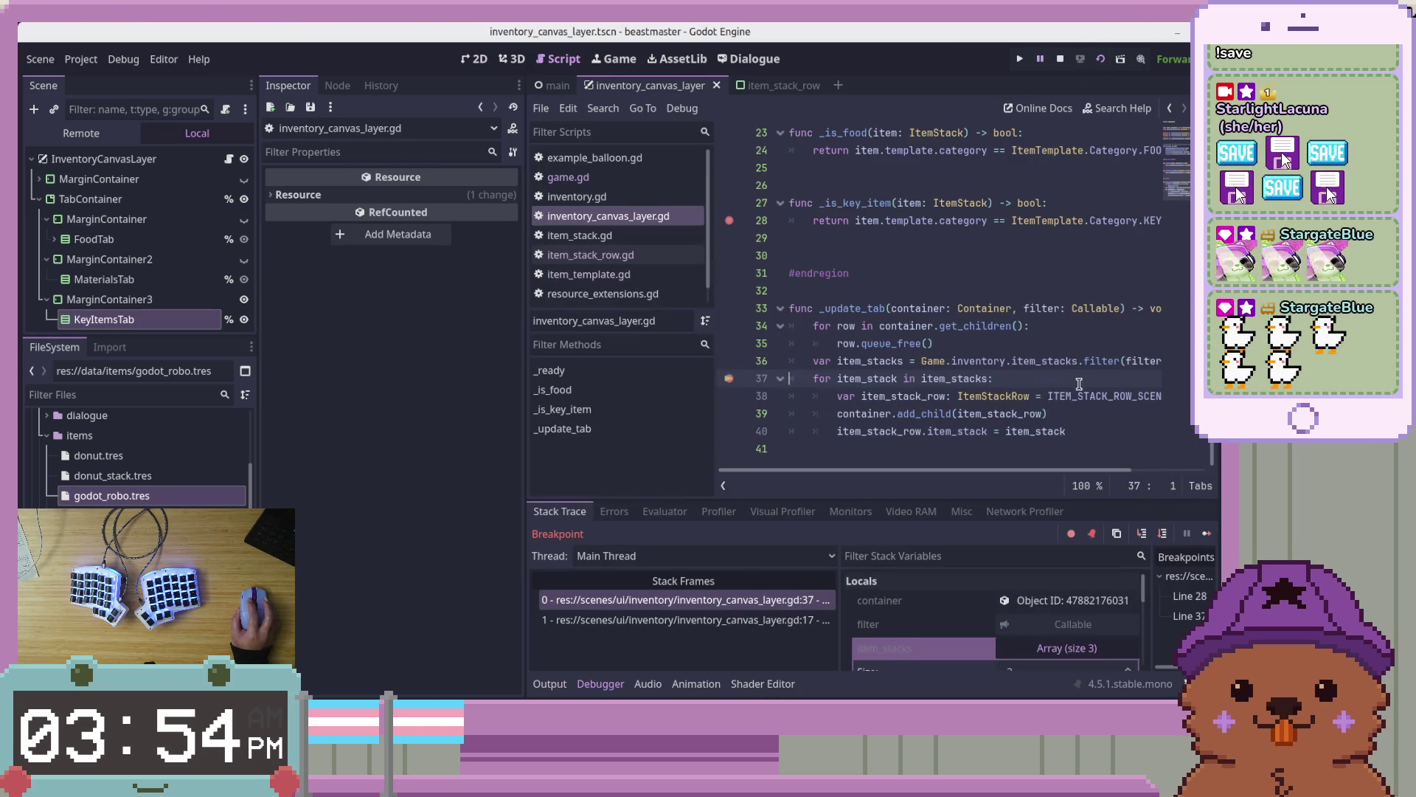
Resume from the breakpoint, compare the food and key items tabs (Godot Robot 7), then close the game
{"action": "left_click", "coordinate": [1207, 533]}
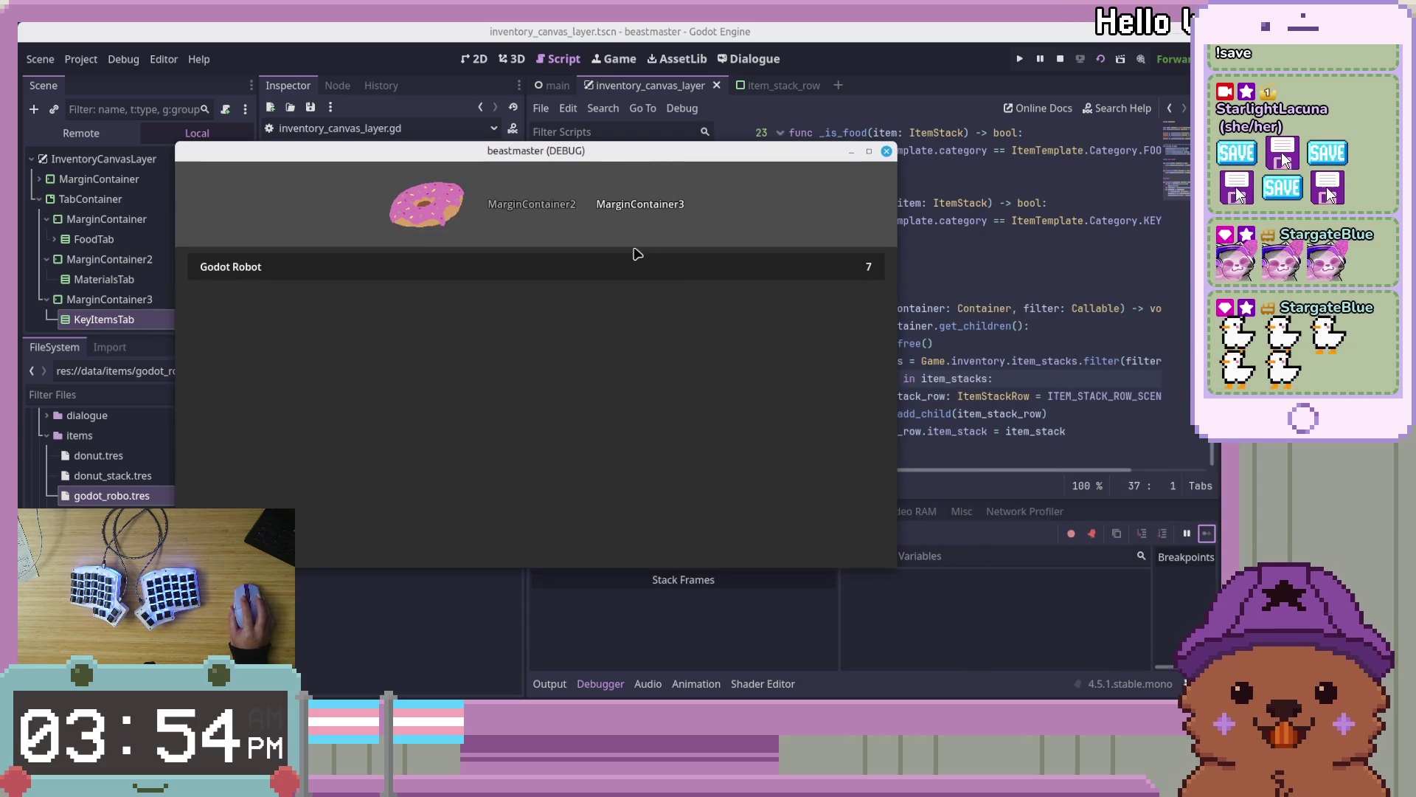
{"action": "left_click", "coordinate": [435, 220]}
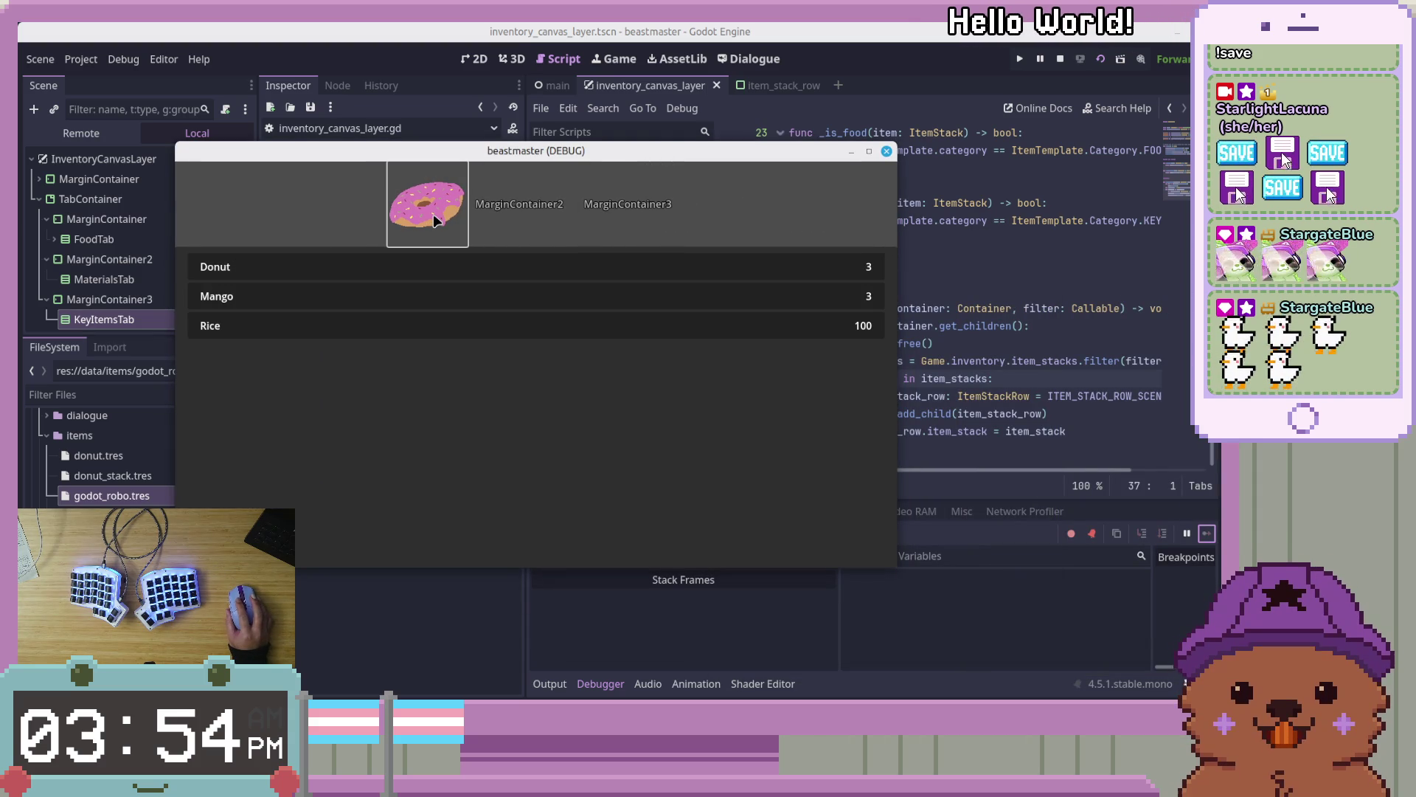
{"action": "key", "text": "Right"}
{"action": "key", "text": "Right"}
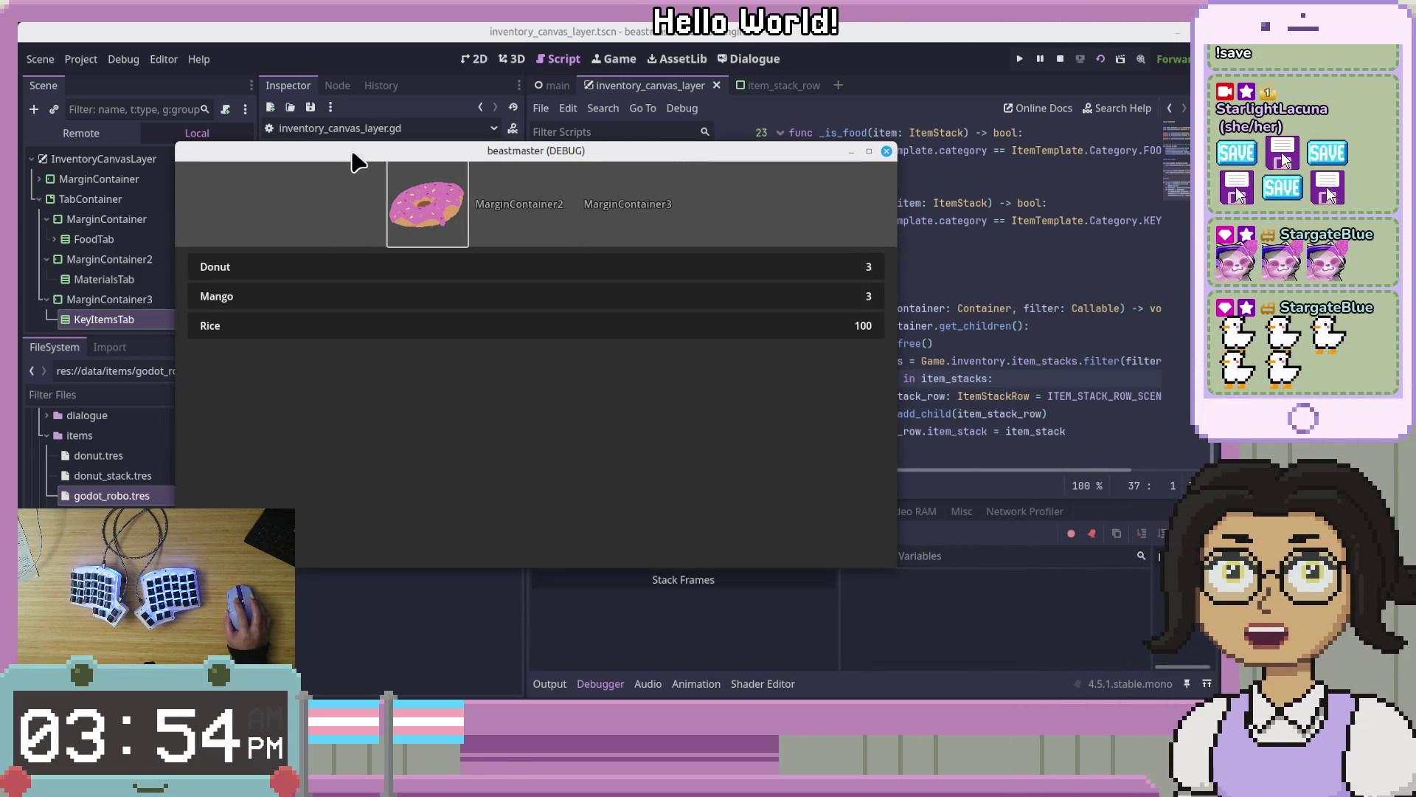
{"action": "left_click_drag", "start_coordinate": [357, 154], "coordinate": [630, 130]}
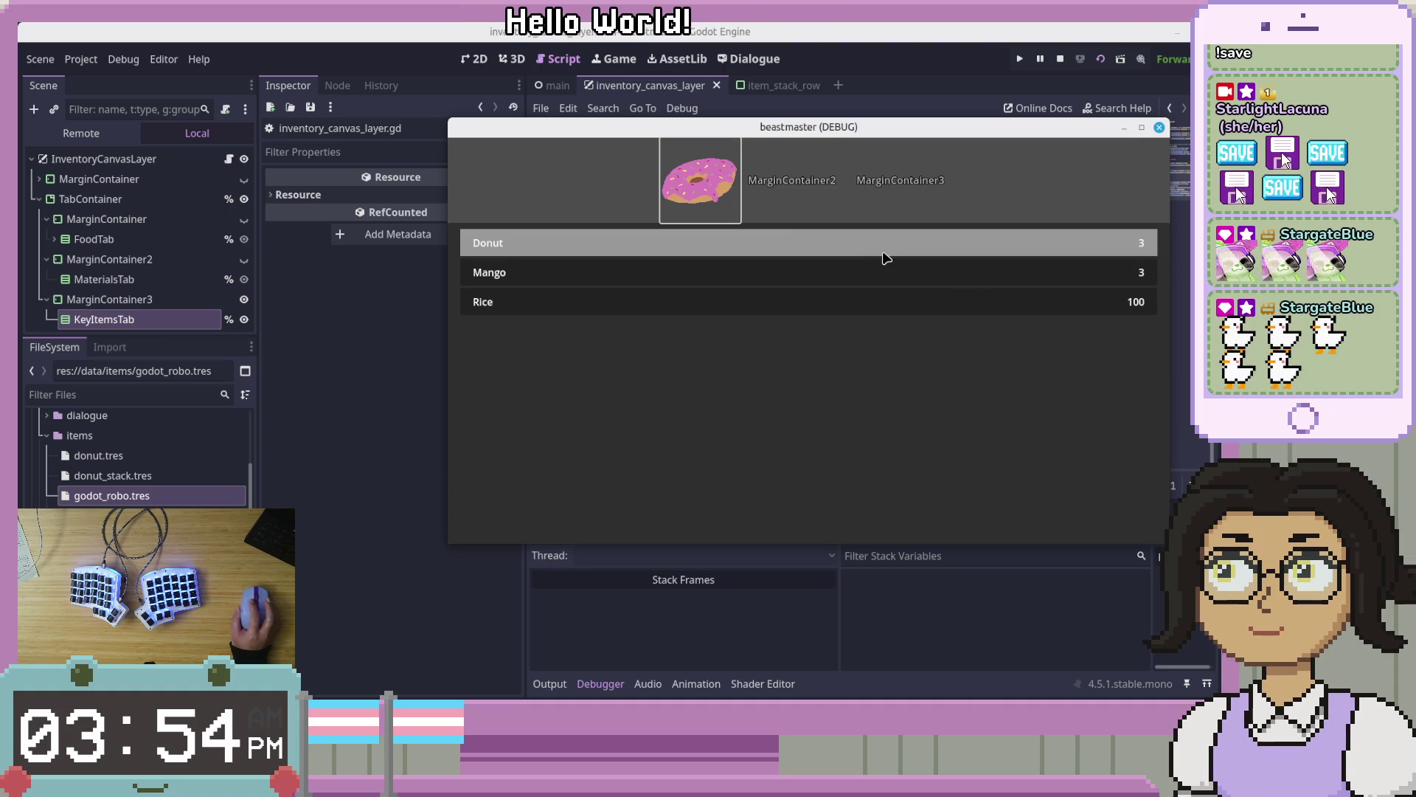
{"action": "left_click_drag", "start_coordinate": [901, 135], "coordinate": [746, 139]}
{"action": "left_click", "coordinate": [651, 220]}
{"action": "left_click", "coordinate": [749, 196]}
{"action": "left_click", "coordinate": [545, 199]}
{"action": "left_click", "coordinate": [768, 202]}
{"action": "left_click", "coordinate": [545, 205]}
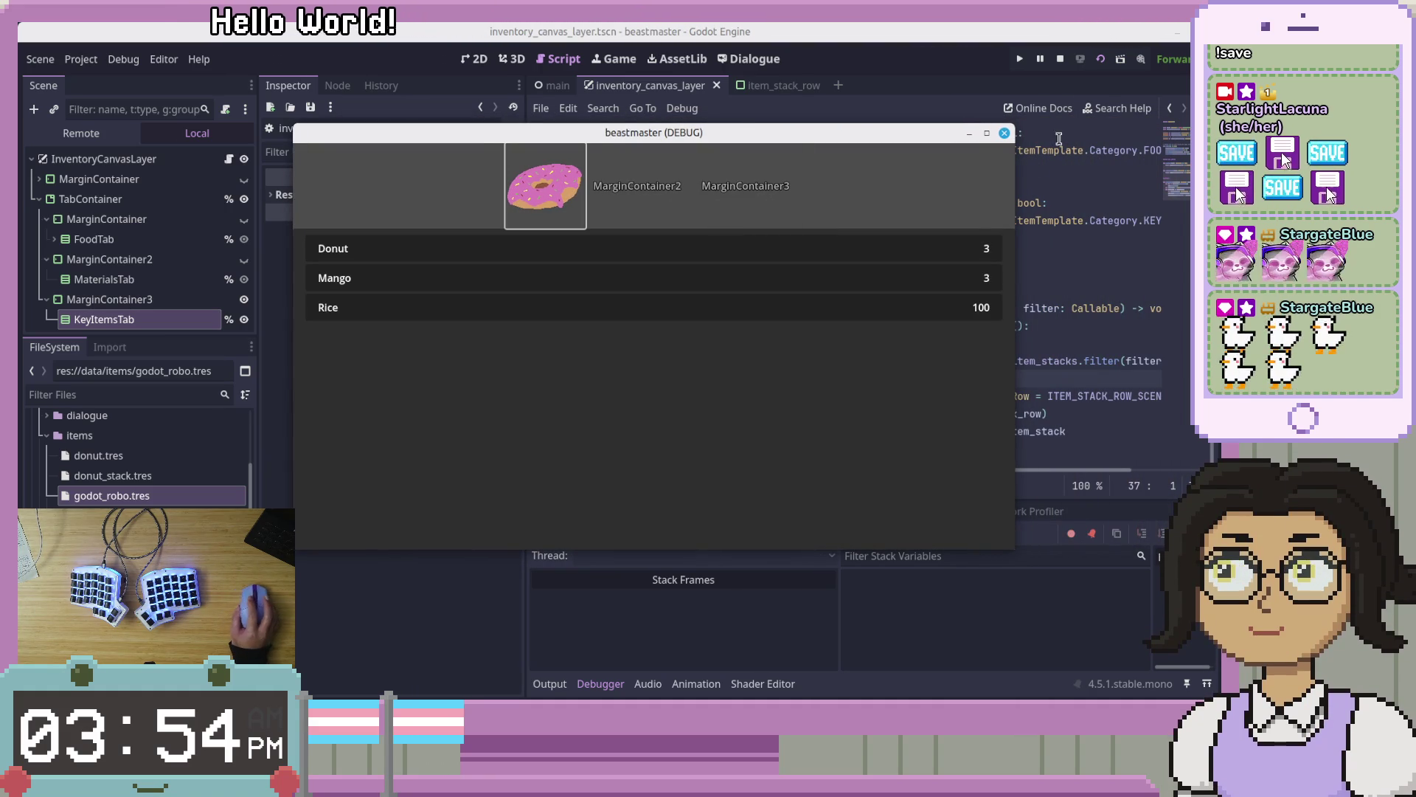
{"action": "left_click", "coordinate": [1004, 135]}
Add a _tab_container.set_tab_title(2, "Key Items") line below line 16
{"action": "scroll", "coordinate": [1021, 339], "scroll_direction": "up", "scroll_amount": 5}
{"action": "scroll", "coordinate": [1021, 339], "scroll_direction": "up", "scroll_amount": 2}
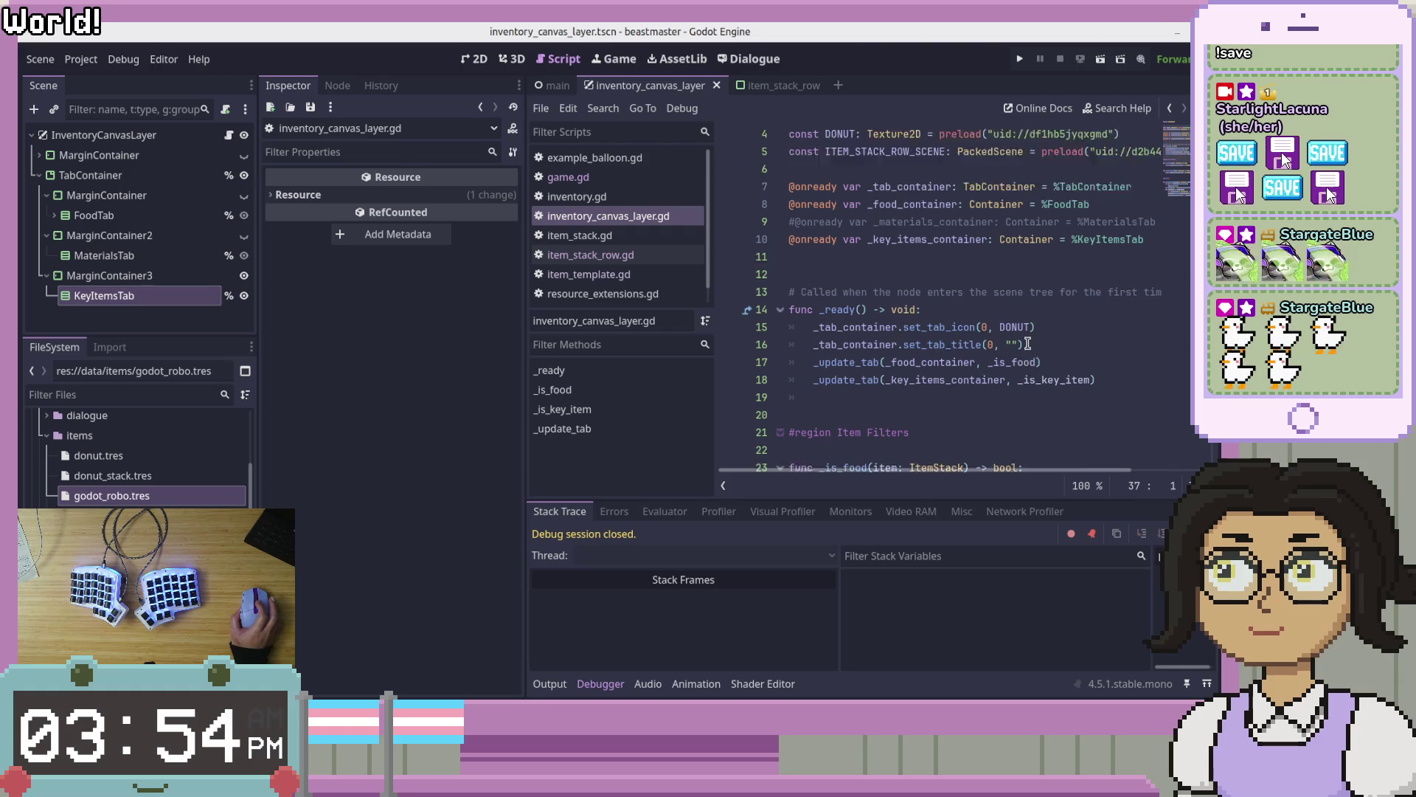
{"action": "scroll", "coordinate": [1028, 344], "scroll_direction": "down", "scroll_amount": 7}
{"action": "scroll", "coordinate": [1028, 343], "scroll_direction": "up", "scroll_amount": 5}
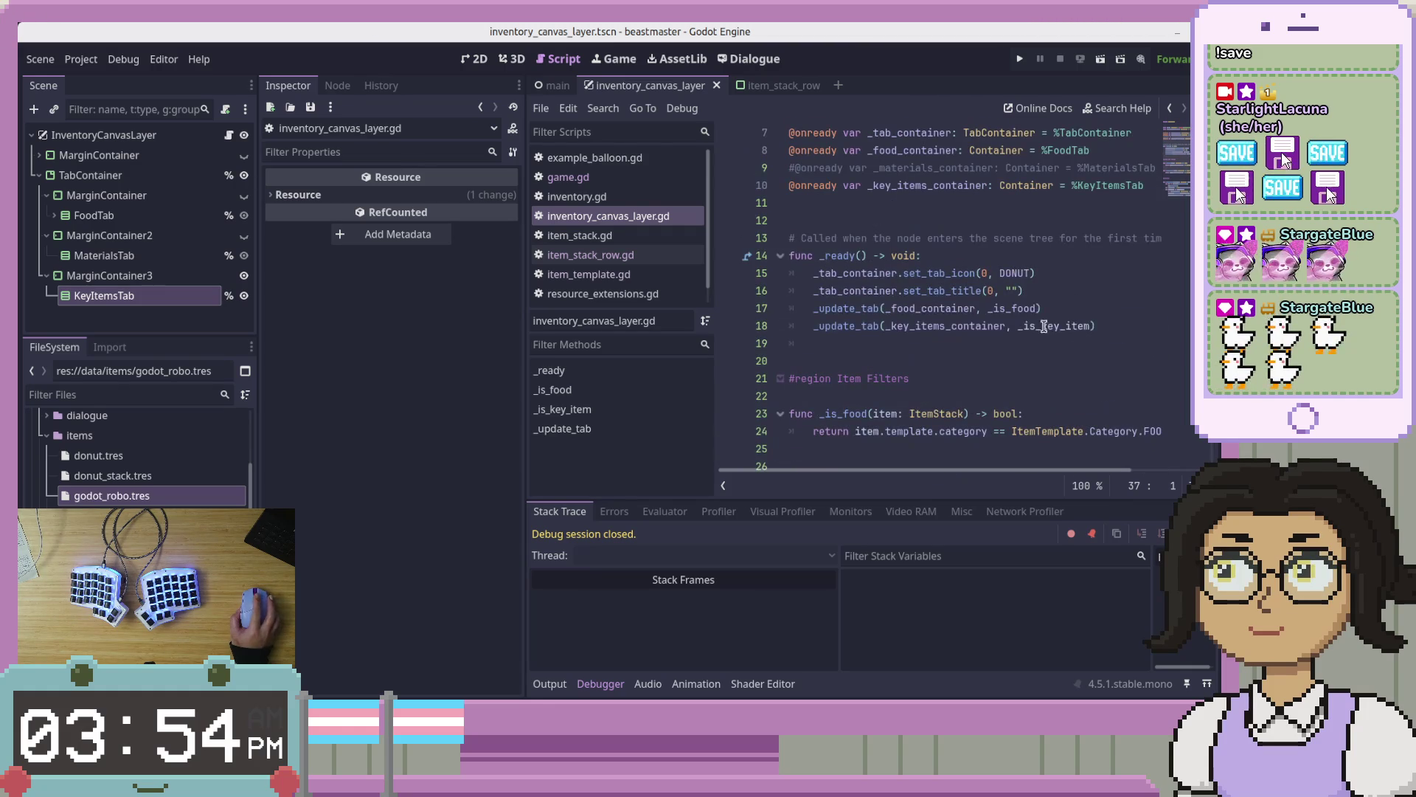
{"action": "left_click_drag", "start_coordinate": [1140, 326], "coordinate": [1139, 310]}
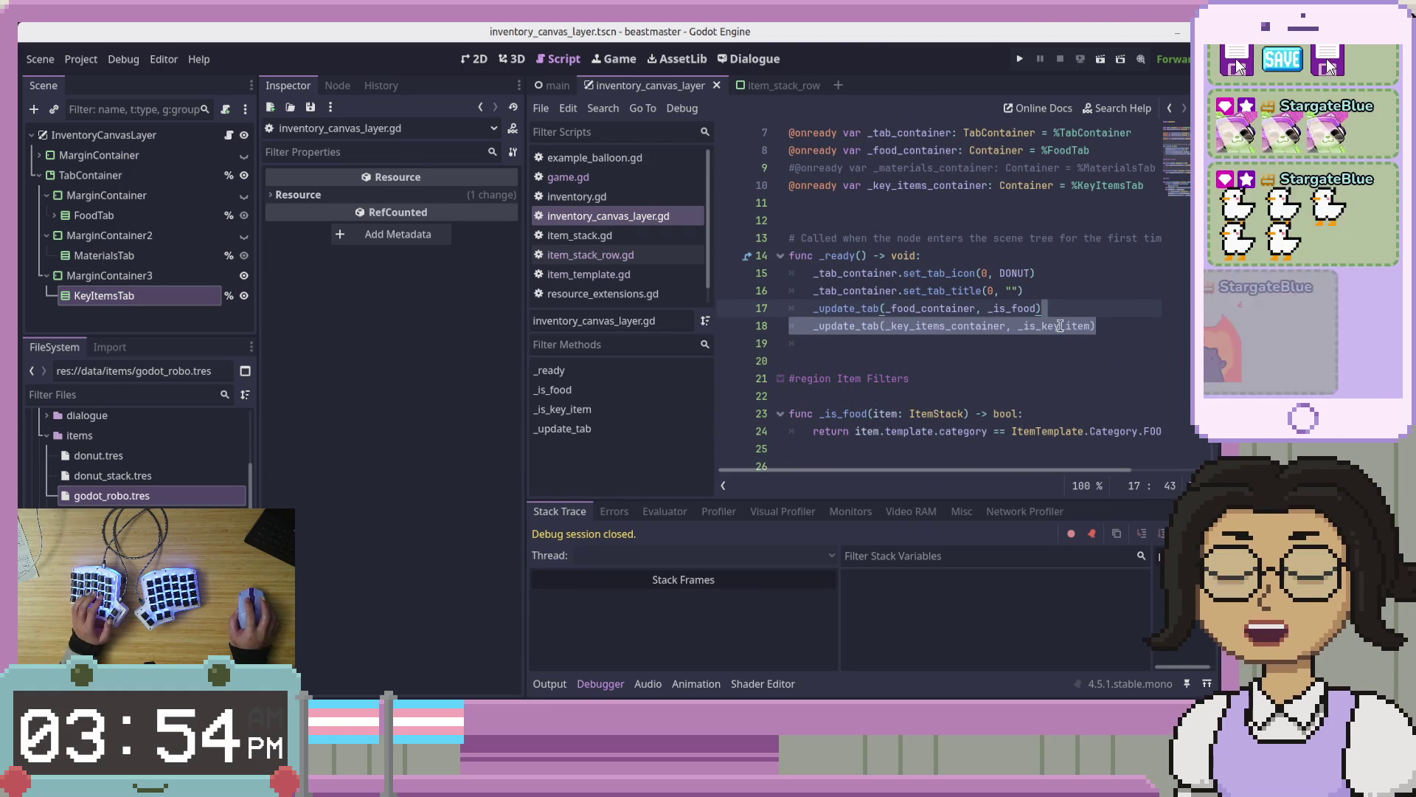
{"action": "left_click", "coordinate": [1112, 309]}
{"action": "left_click", "coordinate": [1115, 289]}
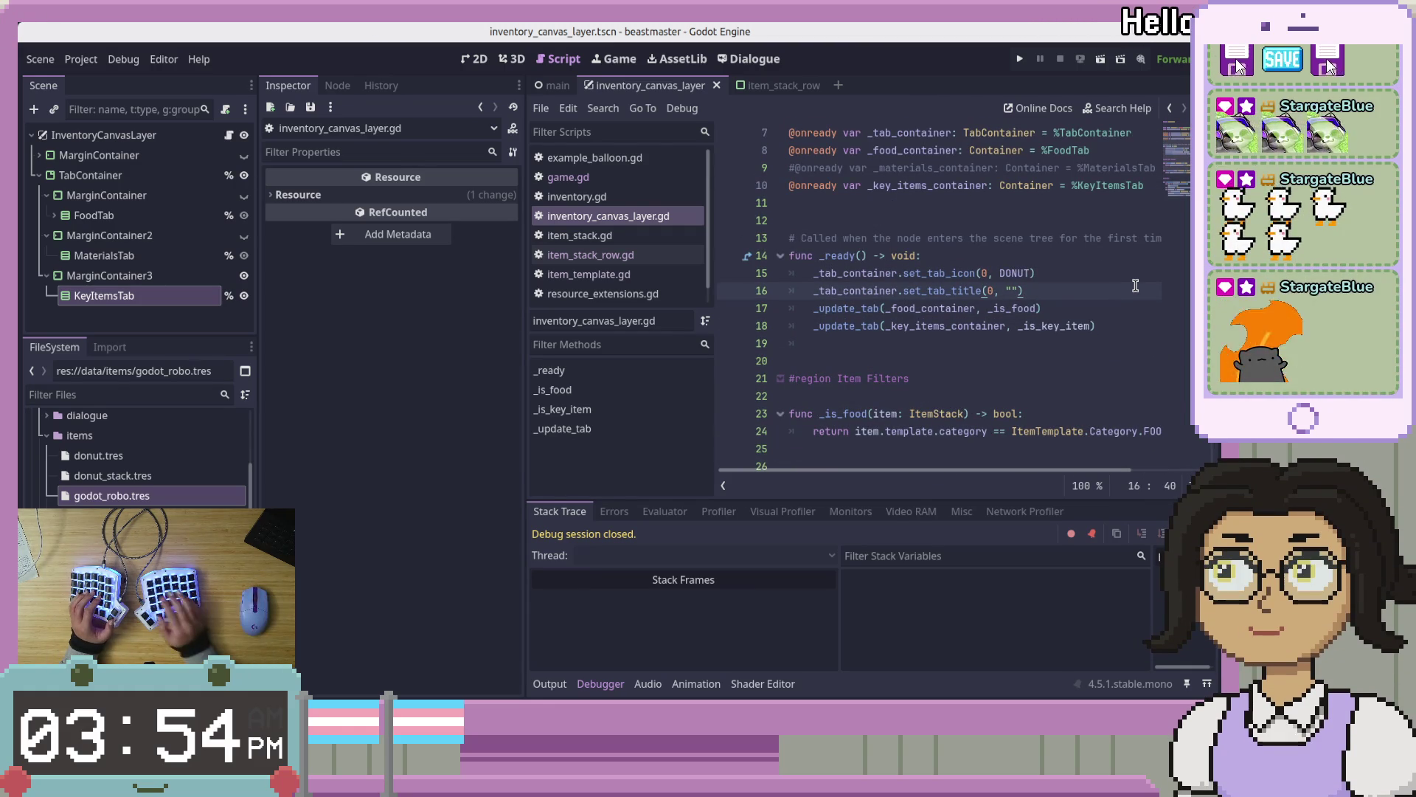
{"action": "key", "text": "Return"}
{"action": "type", "text": "_t"}
{"action": "key", "text": "BackSpace"}
{"action": "type", "text": "b"}
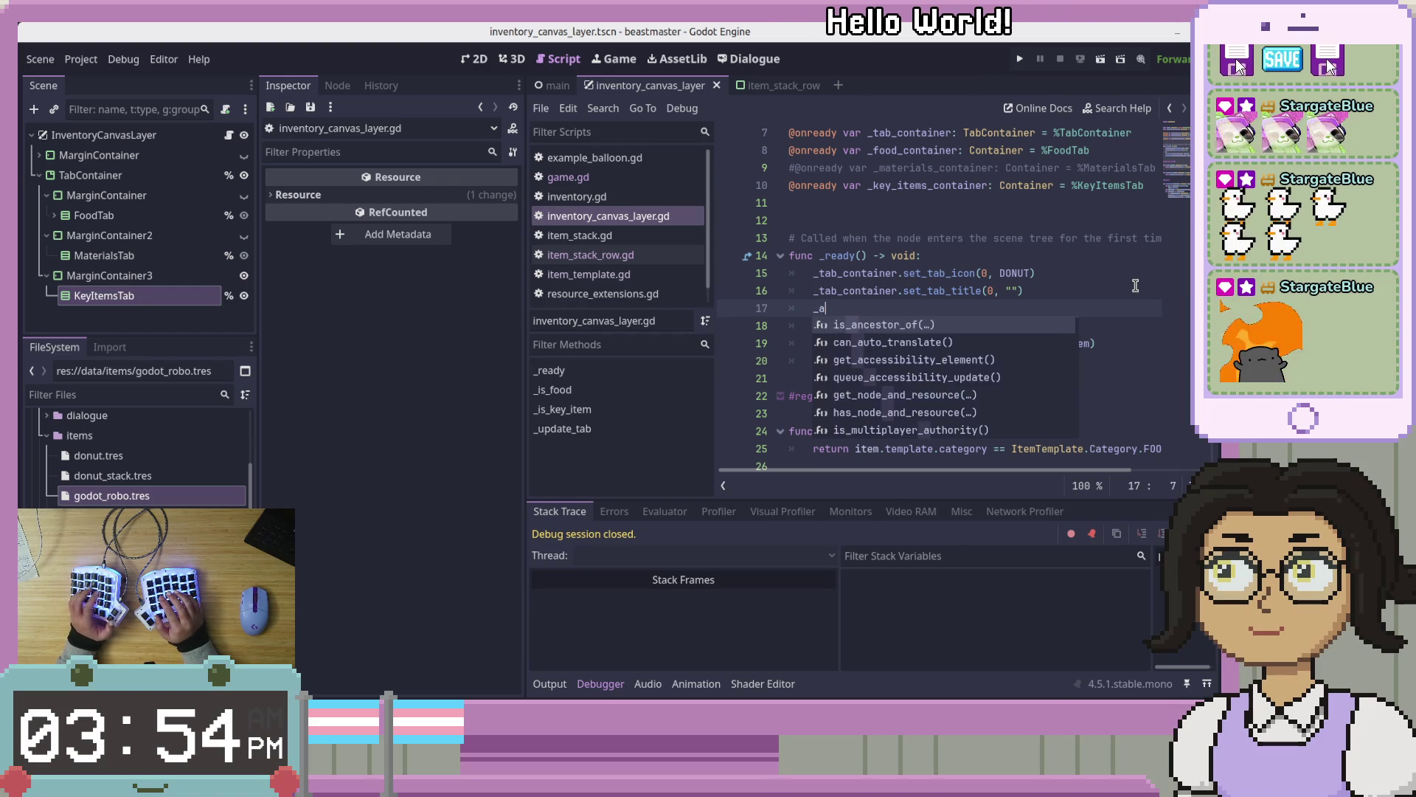
{"action": "key", "text": "BackSpace"}
{"action": "type", "text": "t"}
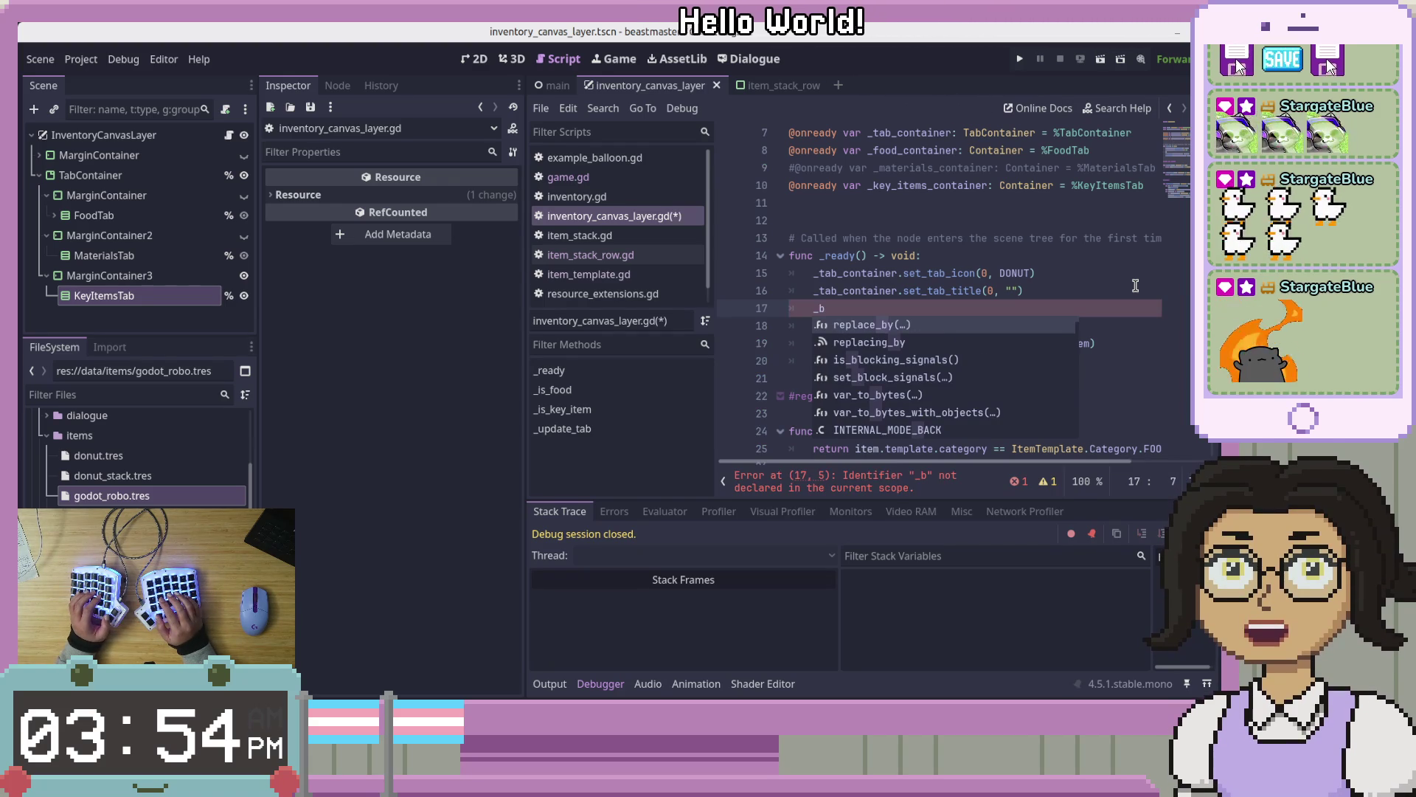
{"action": "type", "text": "ab_conta"}
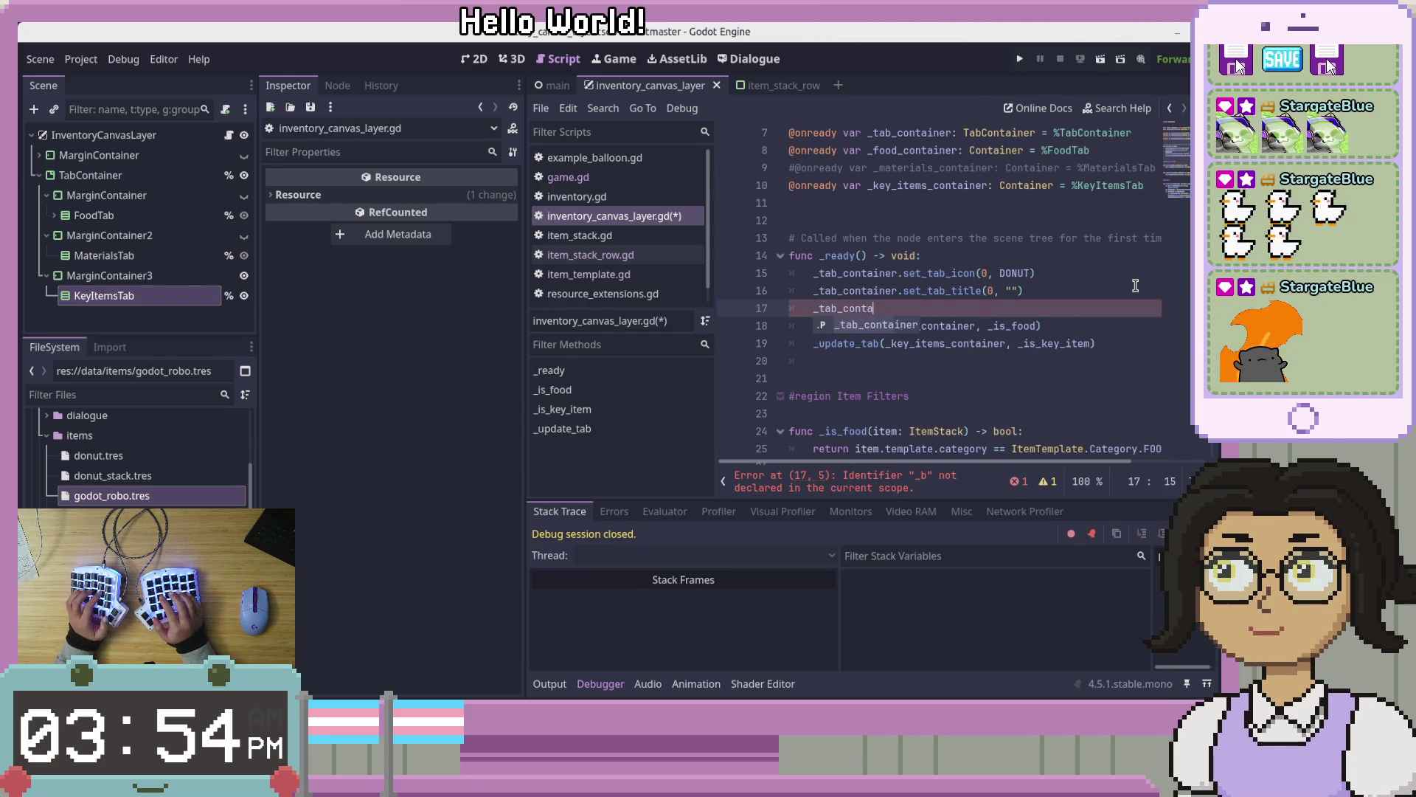
{"action": "key", "text": "Return"}
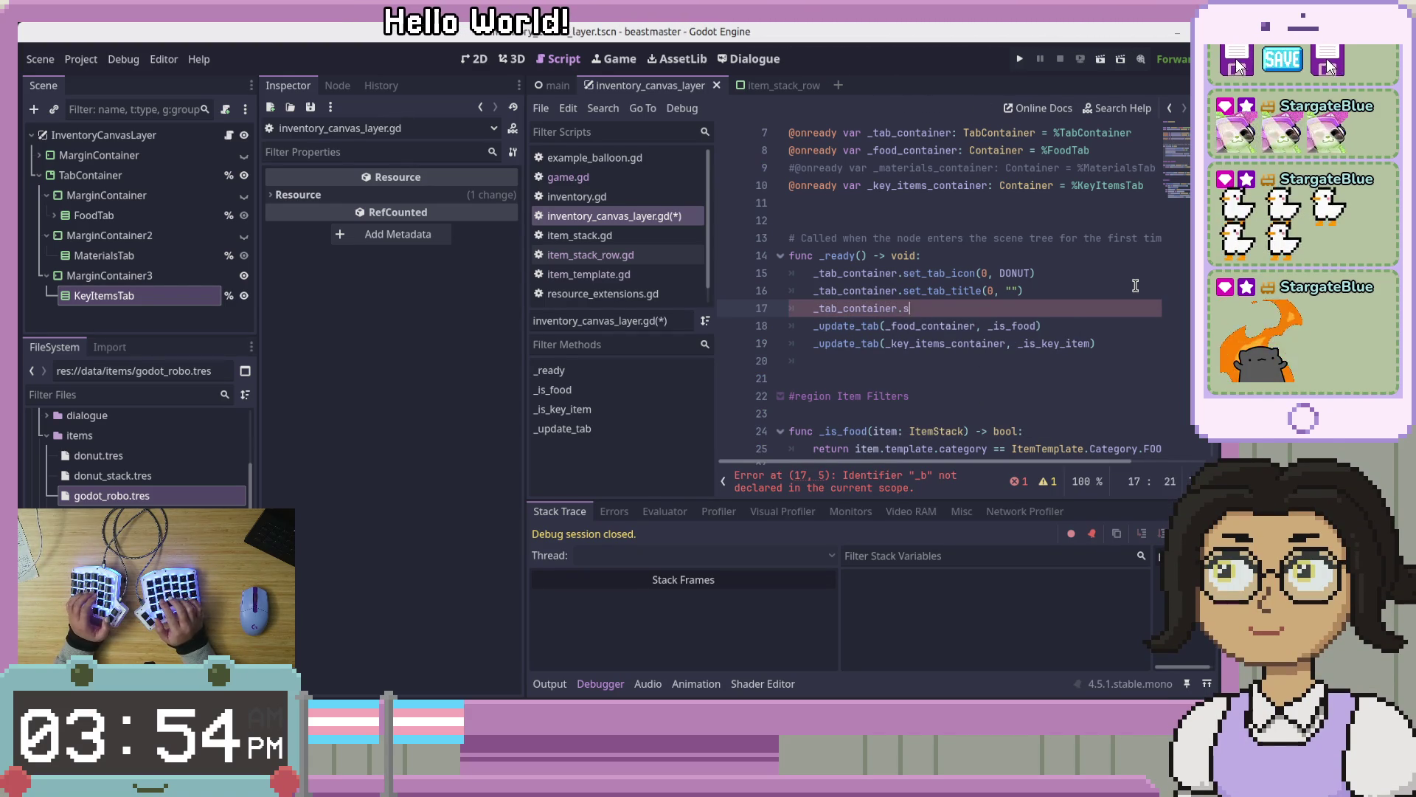
{"action": "type", "text": ".set_tab"}
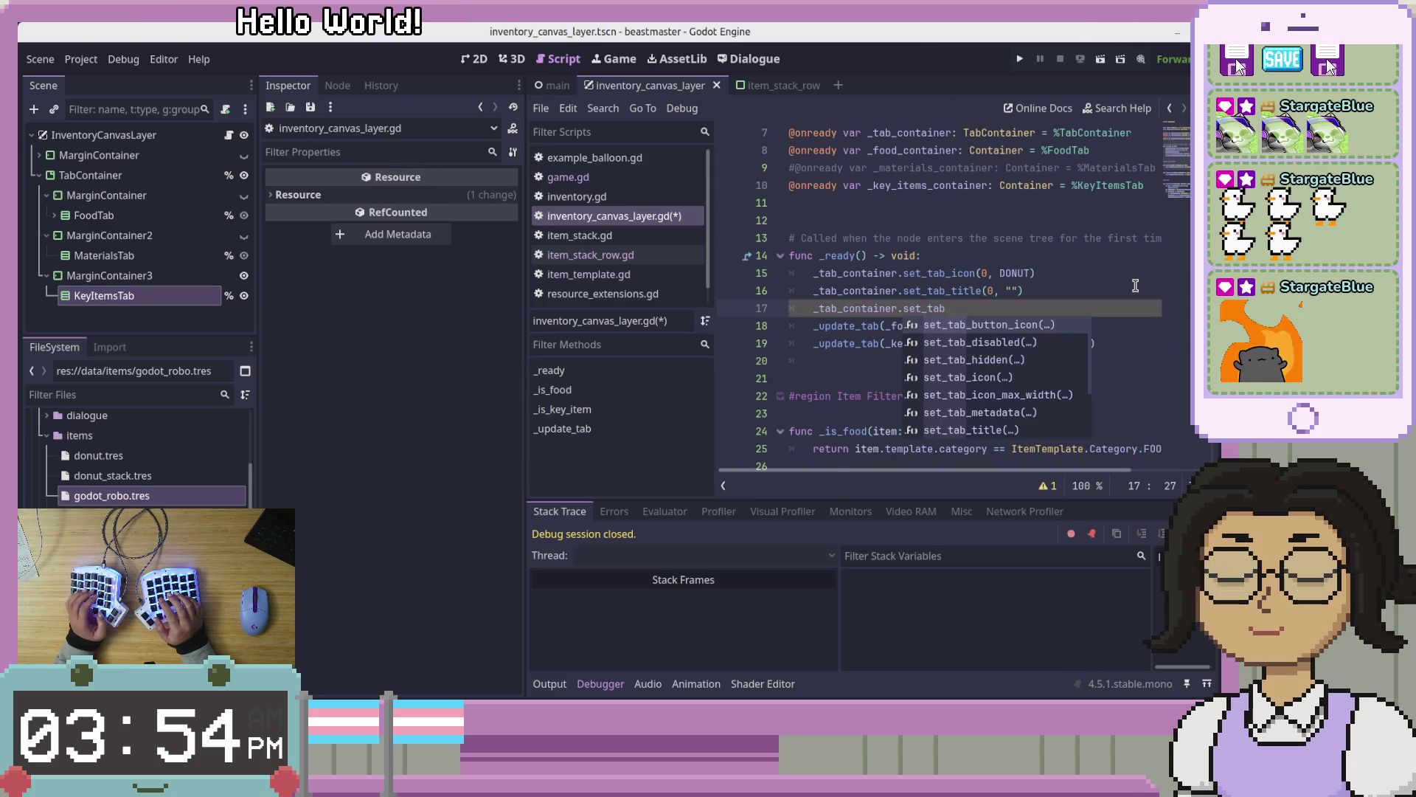
{"action": "type", "text": "_tite"}
{"action": "key", "text": "Return"}
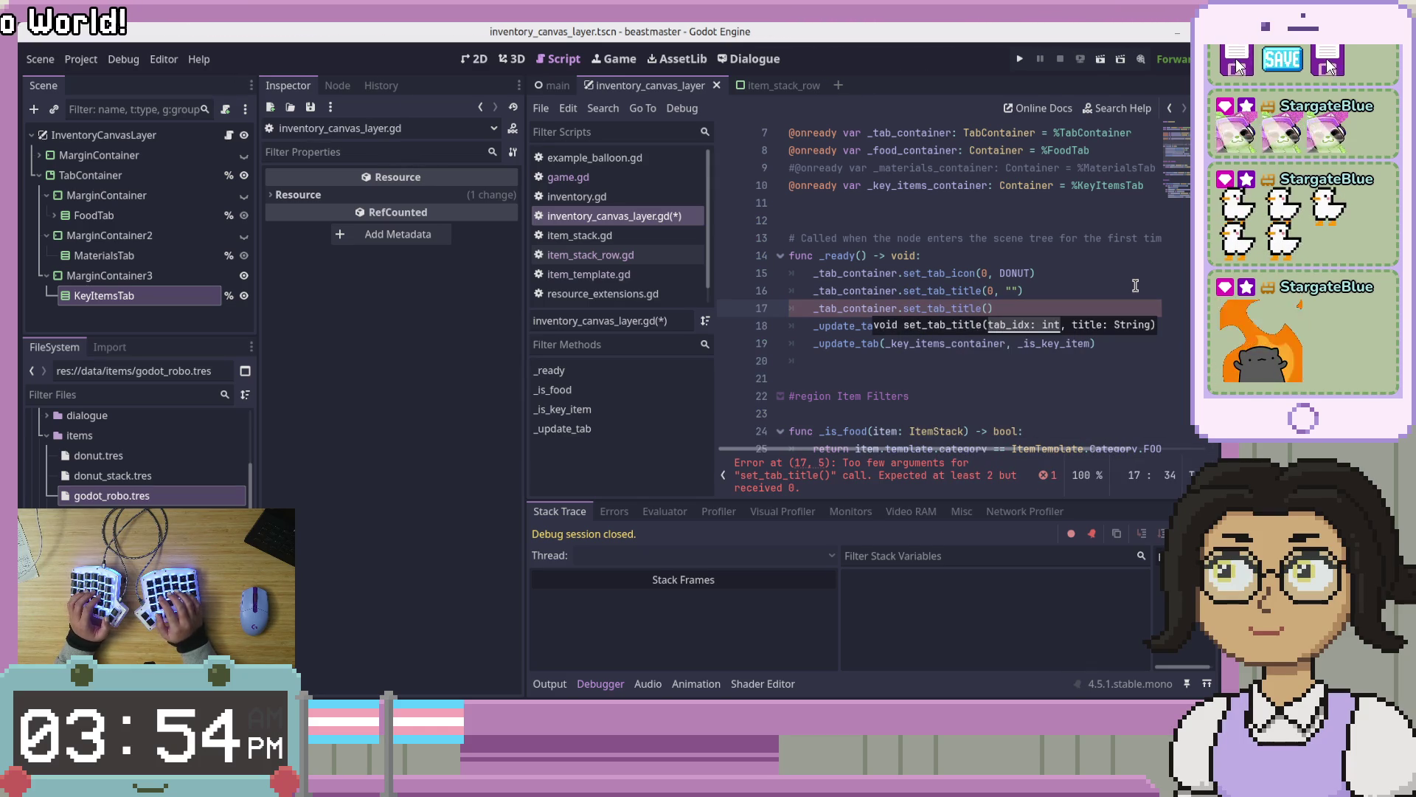
{"action": "type", "text": "2, \"Ke"}
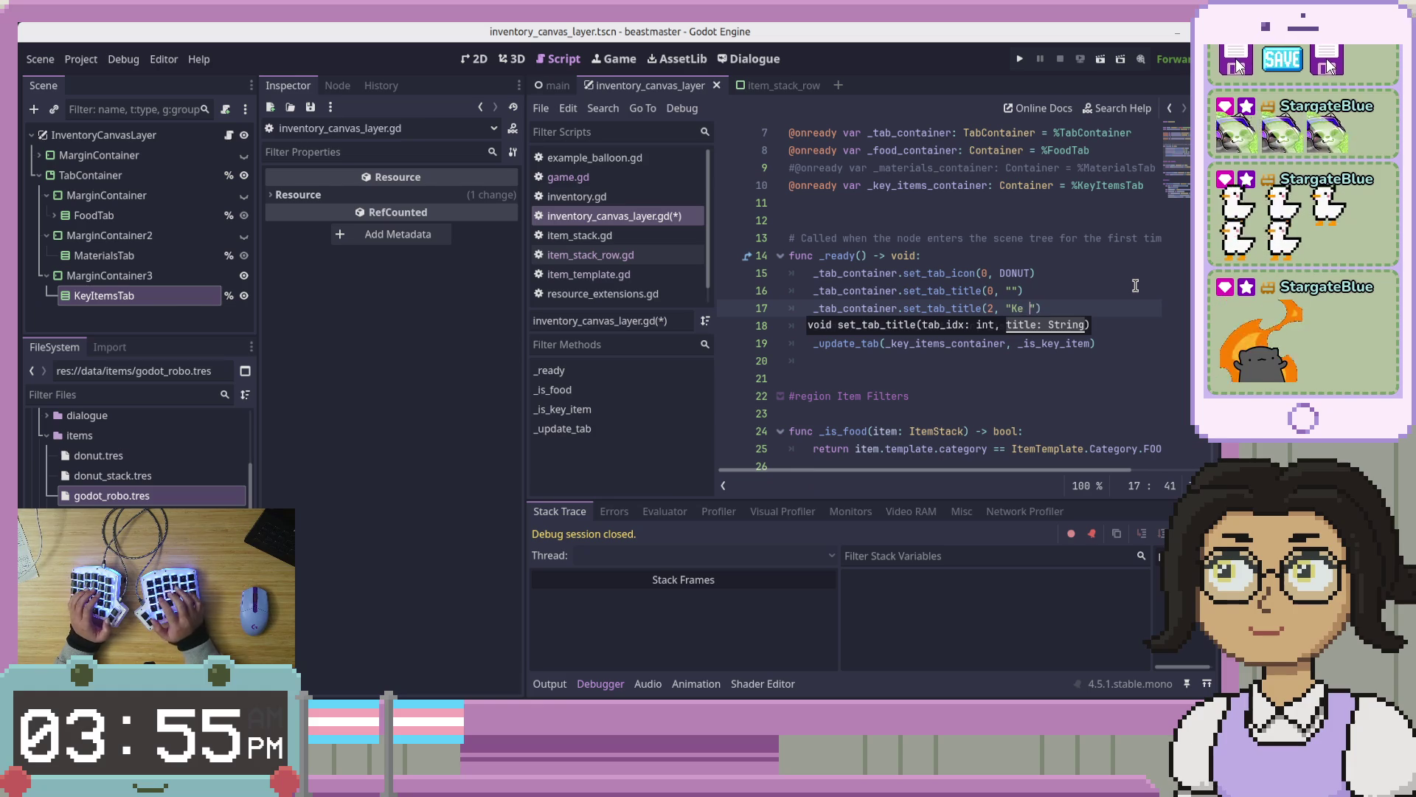
{"action": "key", "text": "BackSpace"}
{"action": "type", "text": "y"}
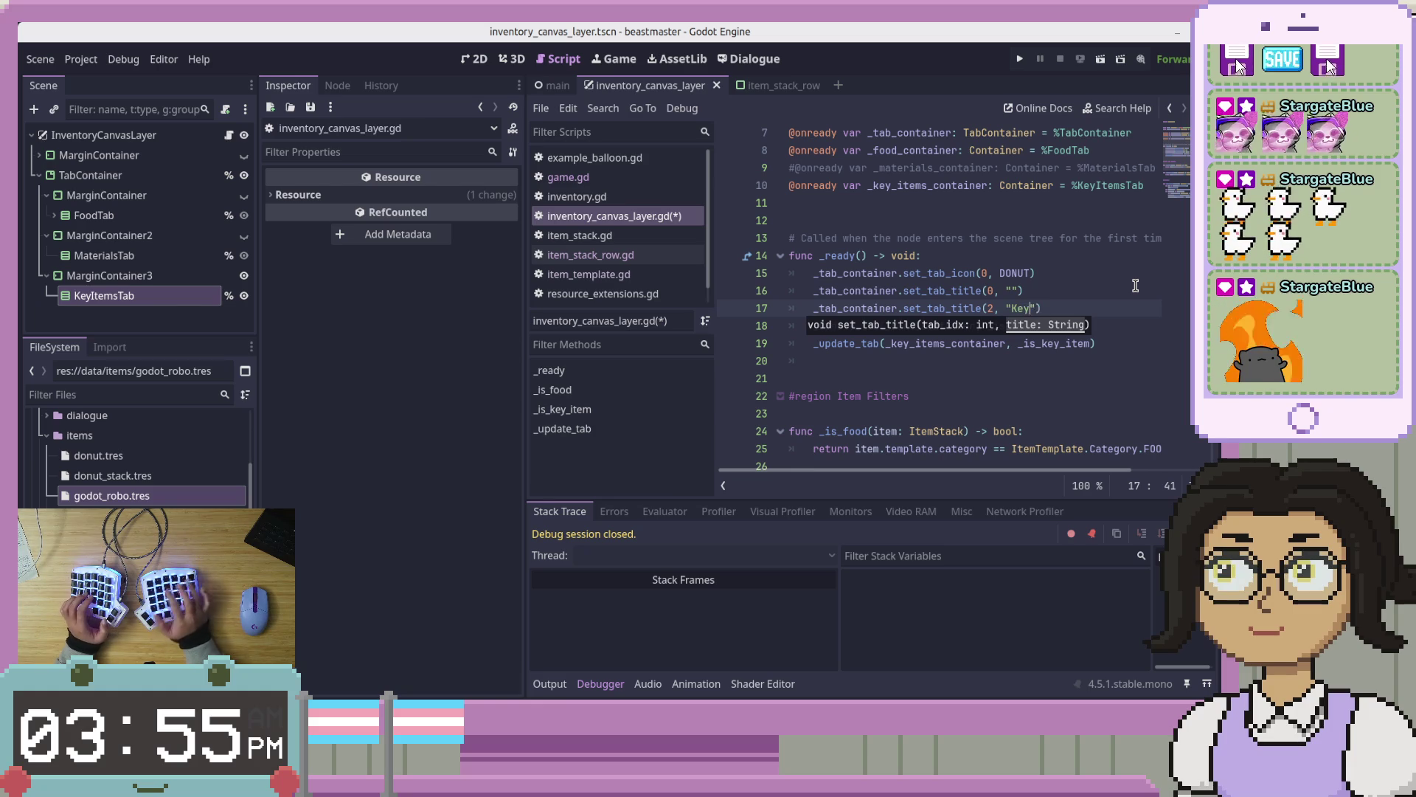
{"action": "type", "text": "s\")"}
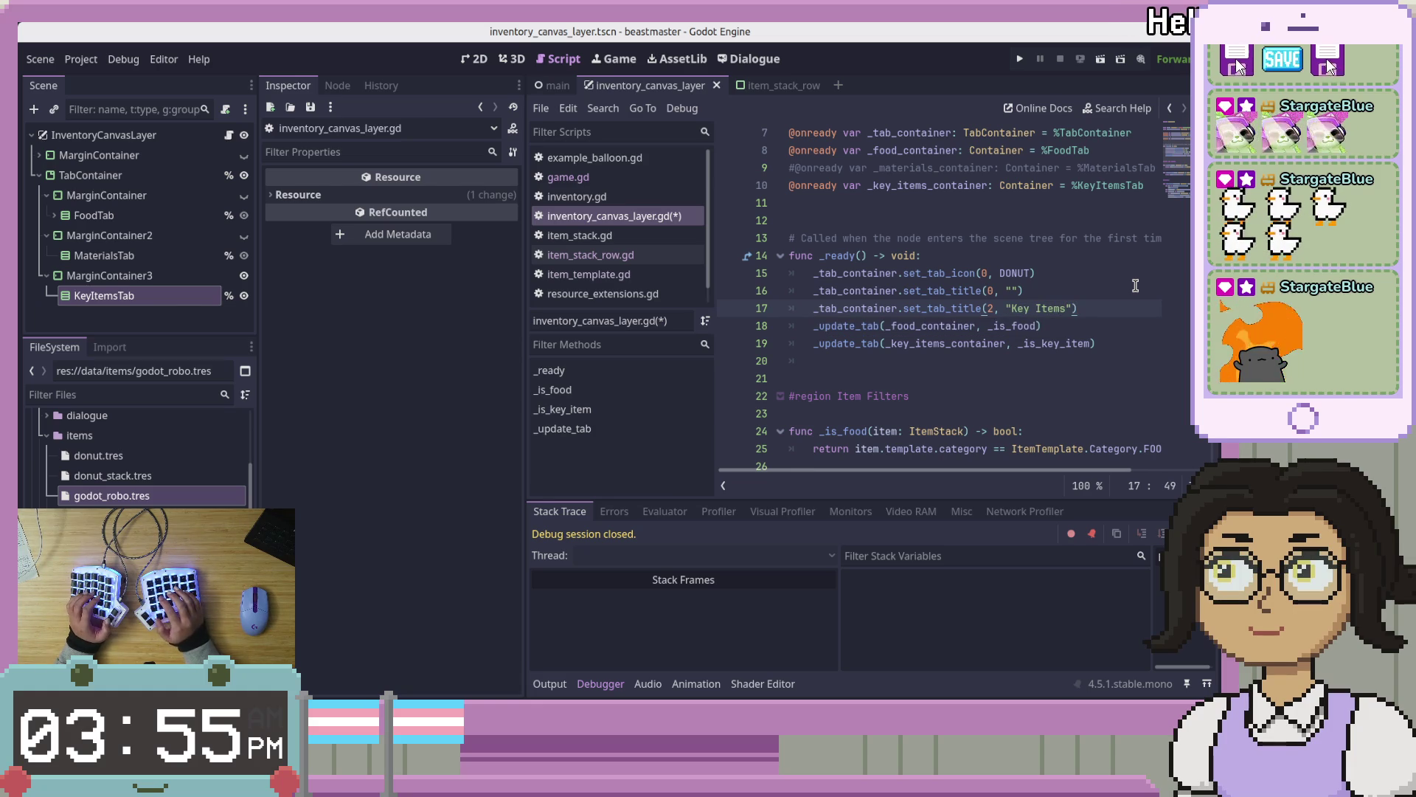
Duplicate that line above it as set_tab_title(1, "Materials") and save the script
{"action": "key", "text": "Return"}
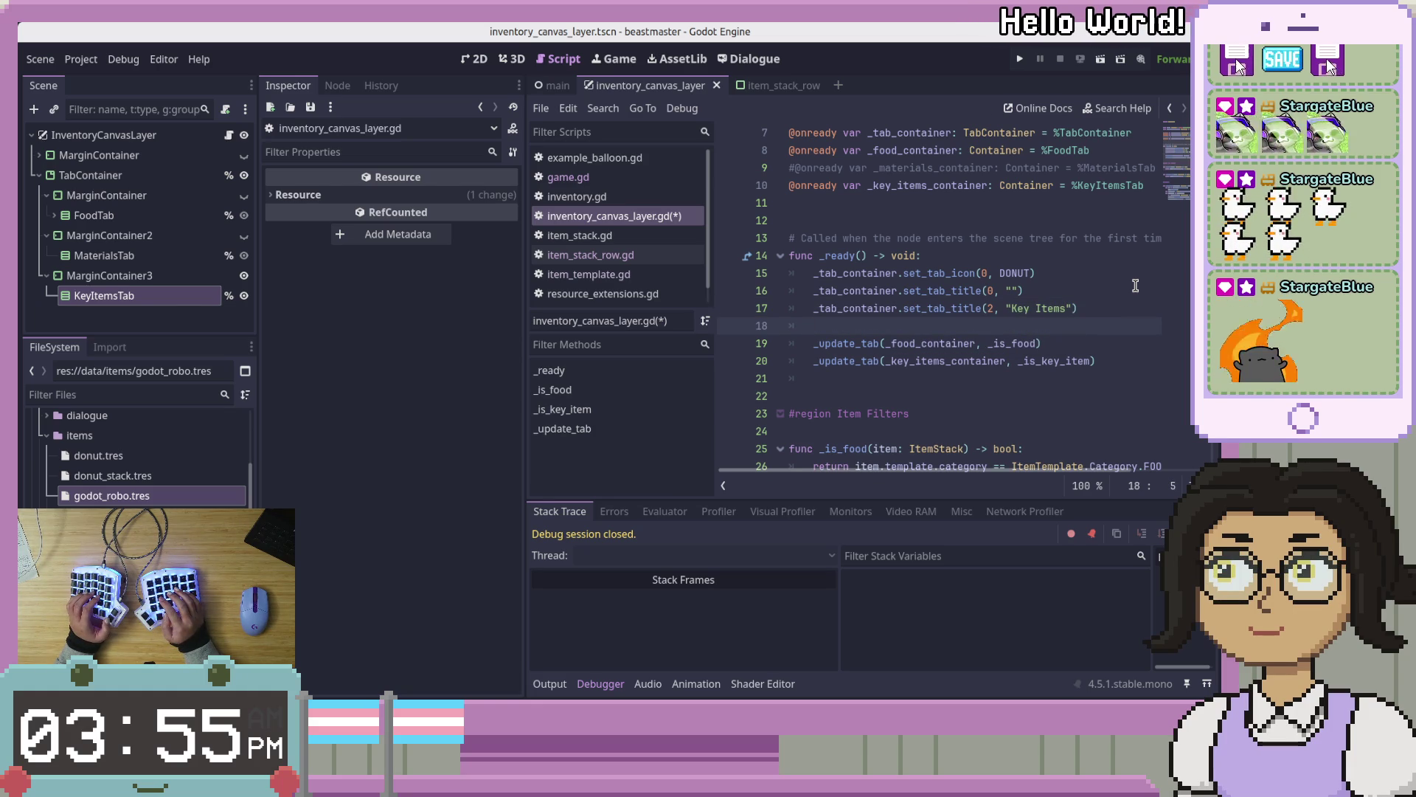
{"action": "key", "text": "alt+Up"}
{"action": "type", "text": "_"}
{"action": "key", "text": "BackSpace"}
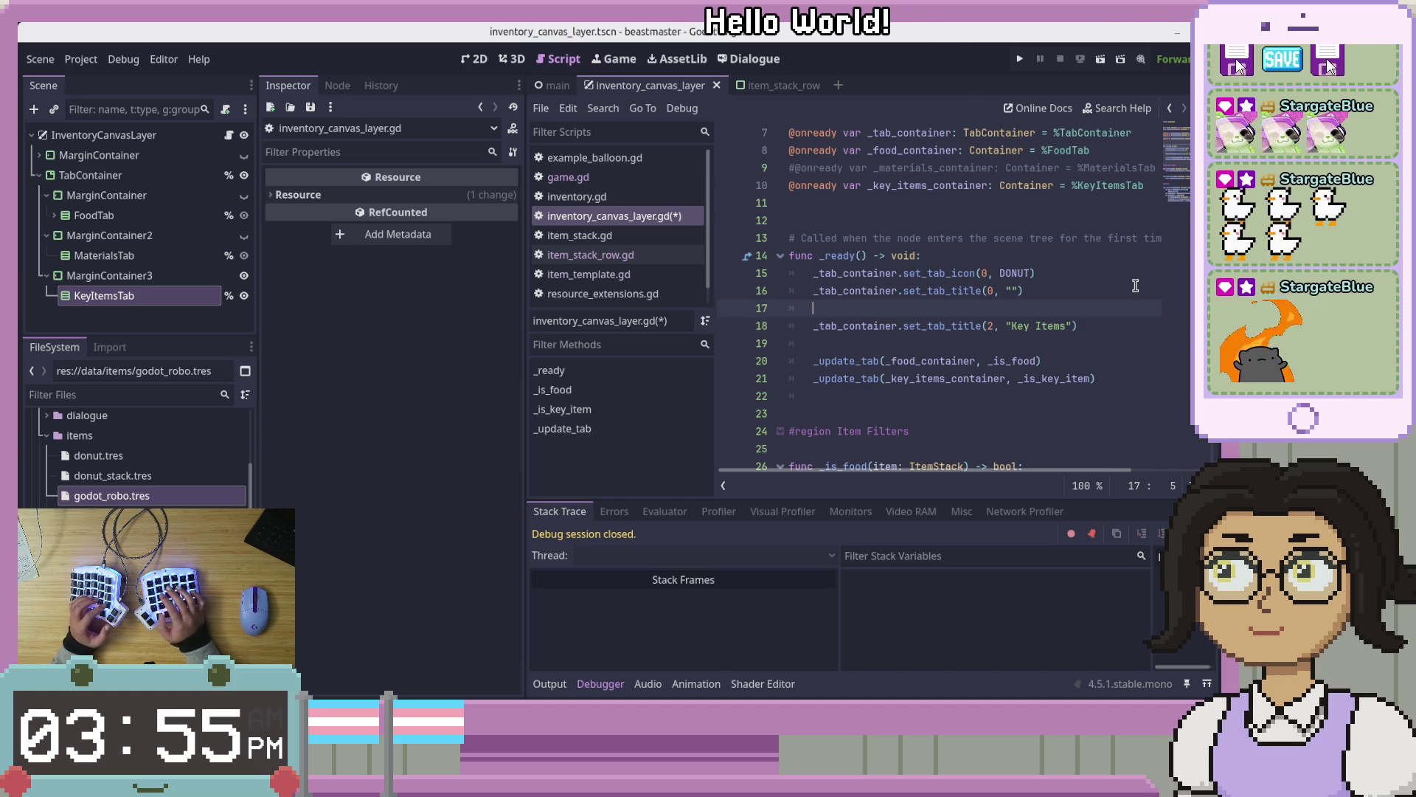
{"action": "type", "text": "_tab_container.set_tab_title(2, \"Key Items\")"}
{"action": "type", "text": "("}
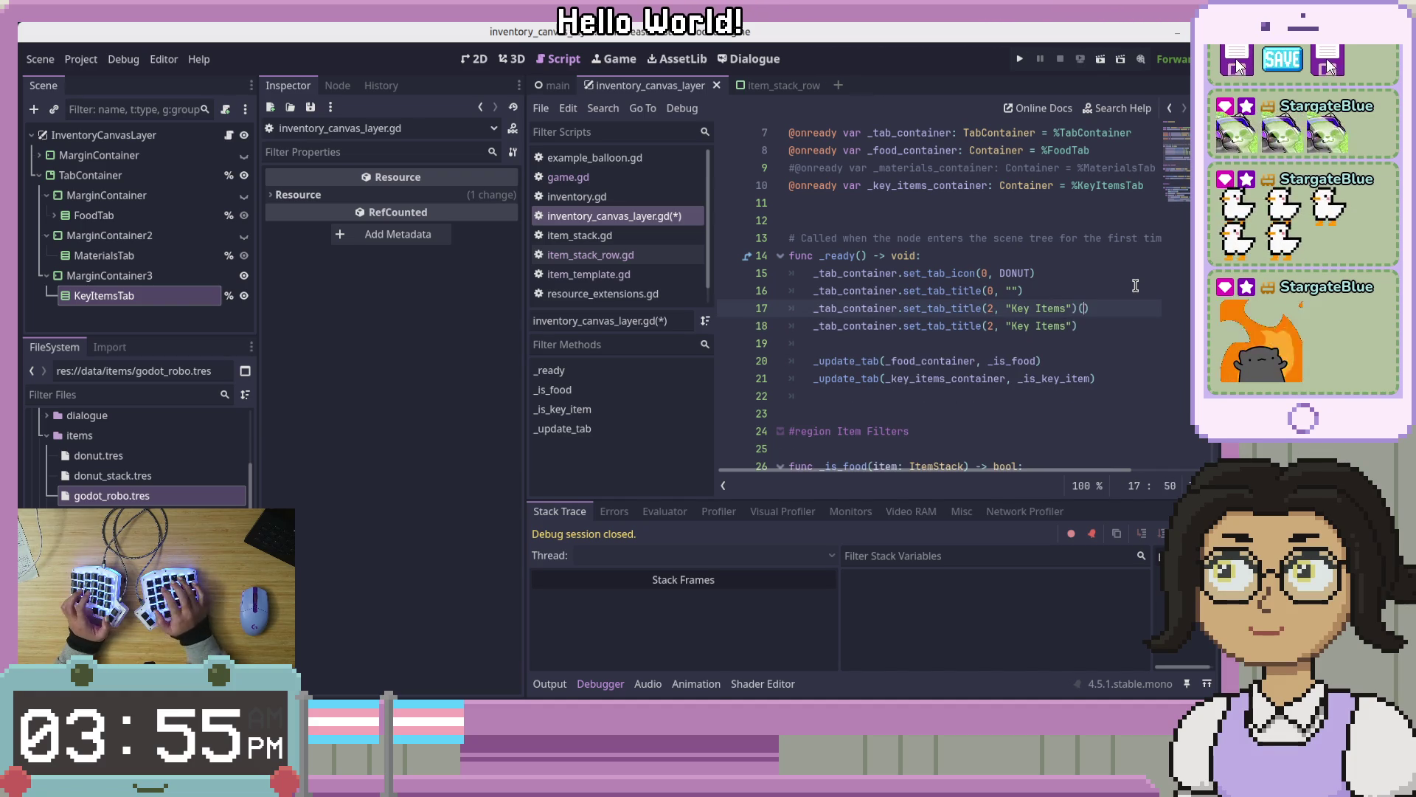
{"action": "key", "text": "BackSpace"}
{"action": "key", "text": "ctrl+Left"}
{"action": "key", "text": "ctrl+Left"}
{"action": "key", "text": "ctrl+Left"}
{"action": "key", "text": "shift+Right"}
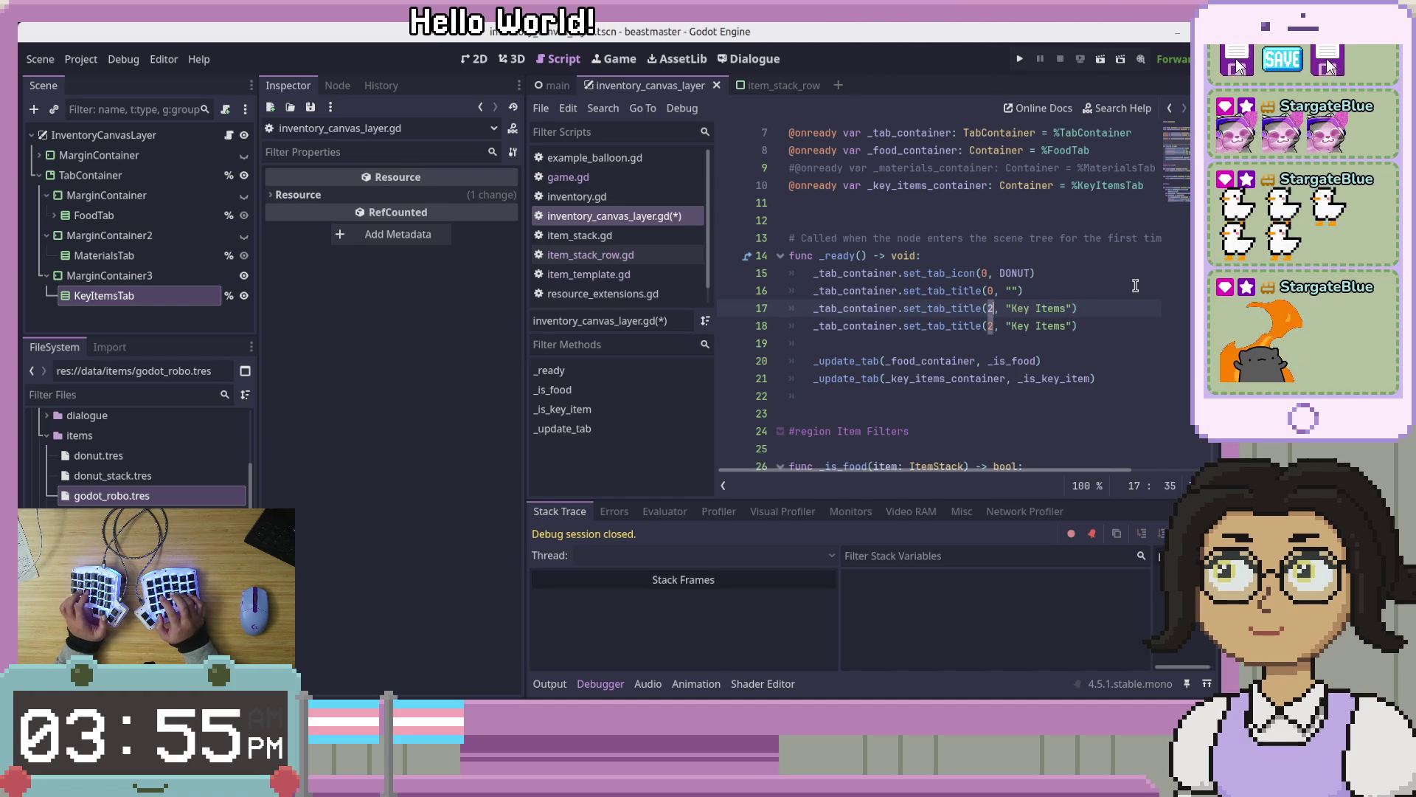
{"action": "type", "text": "1"}
{"action": "key", "text": "Right"}
{"action": "key", "text": "Right"}
{"action": "key", "text": "Right"}
{"action": "key", "text": "ctrl+shift+Right"}
{"action": "key", "text": "ctrl+shift+Right"}
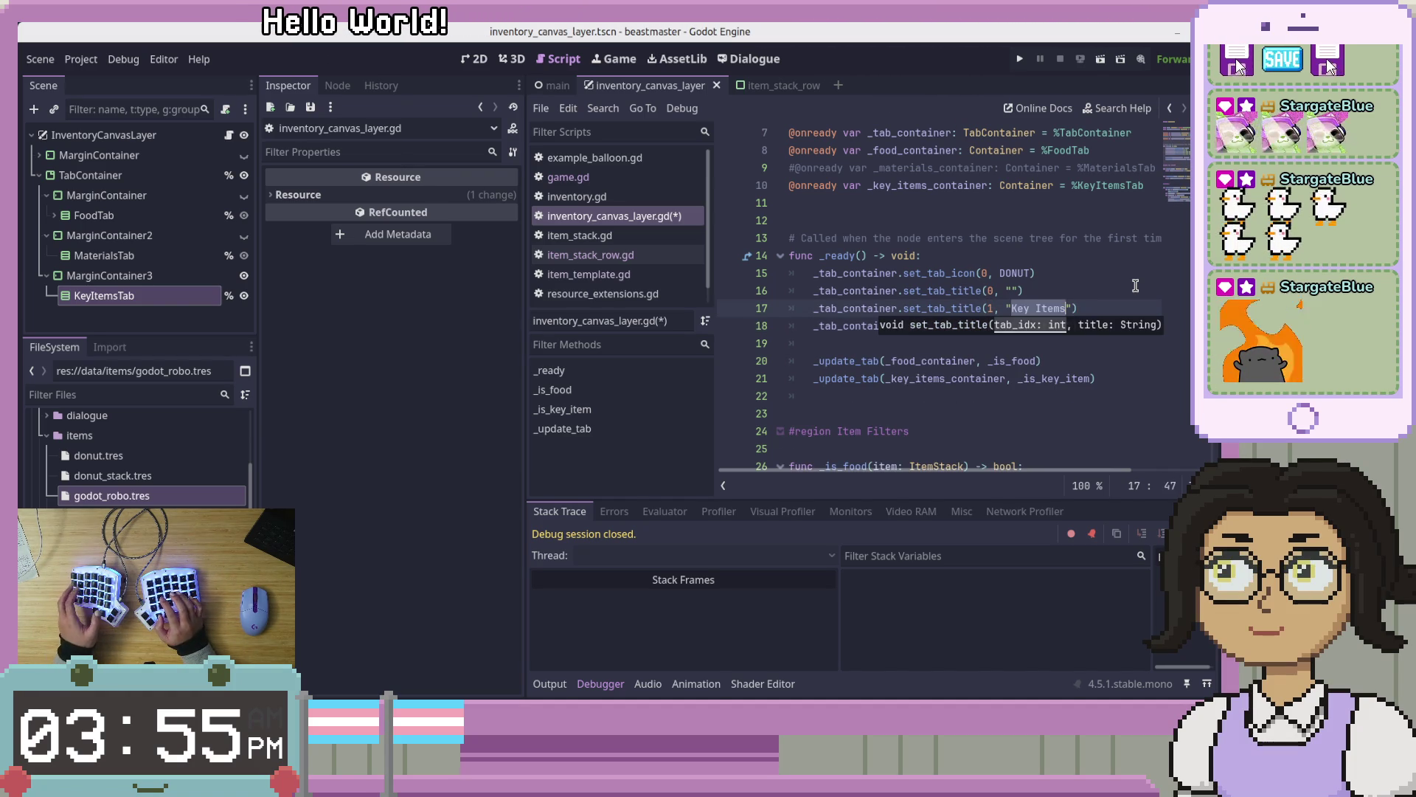
{"action": "type", "text": "Materi"}
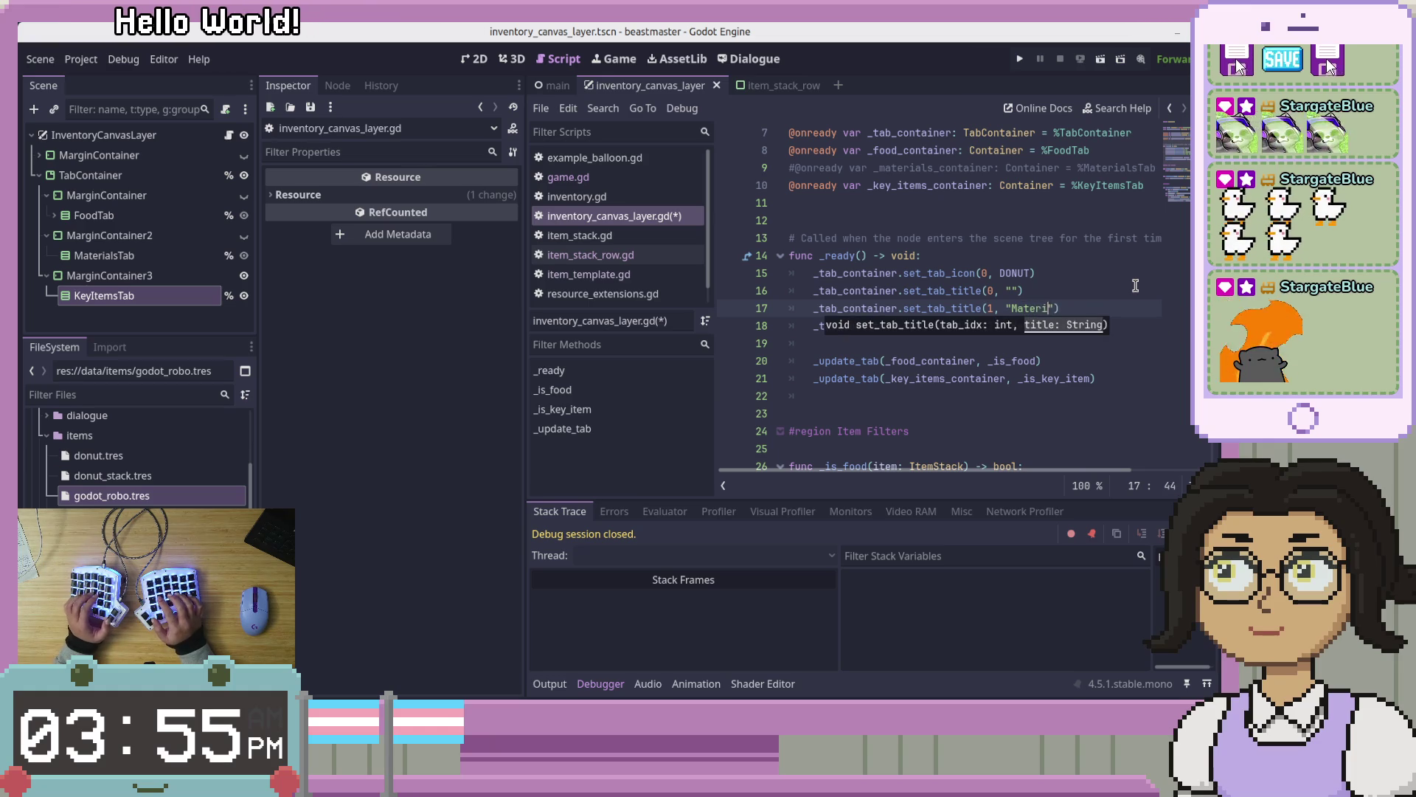
{"action": "type", "text": "als"}
{"action": "key", "text": "ctrl+s"}
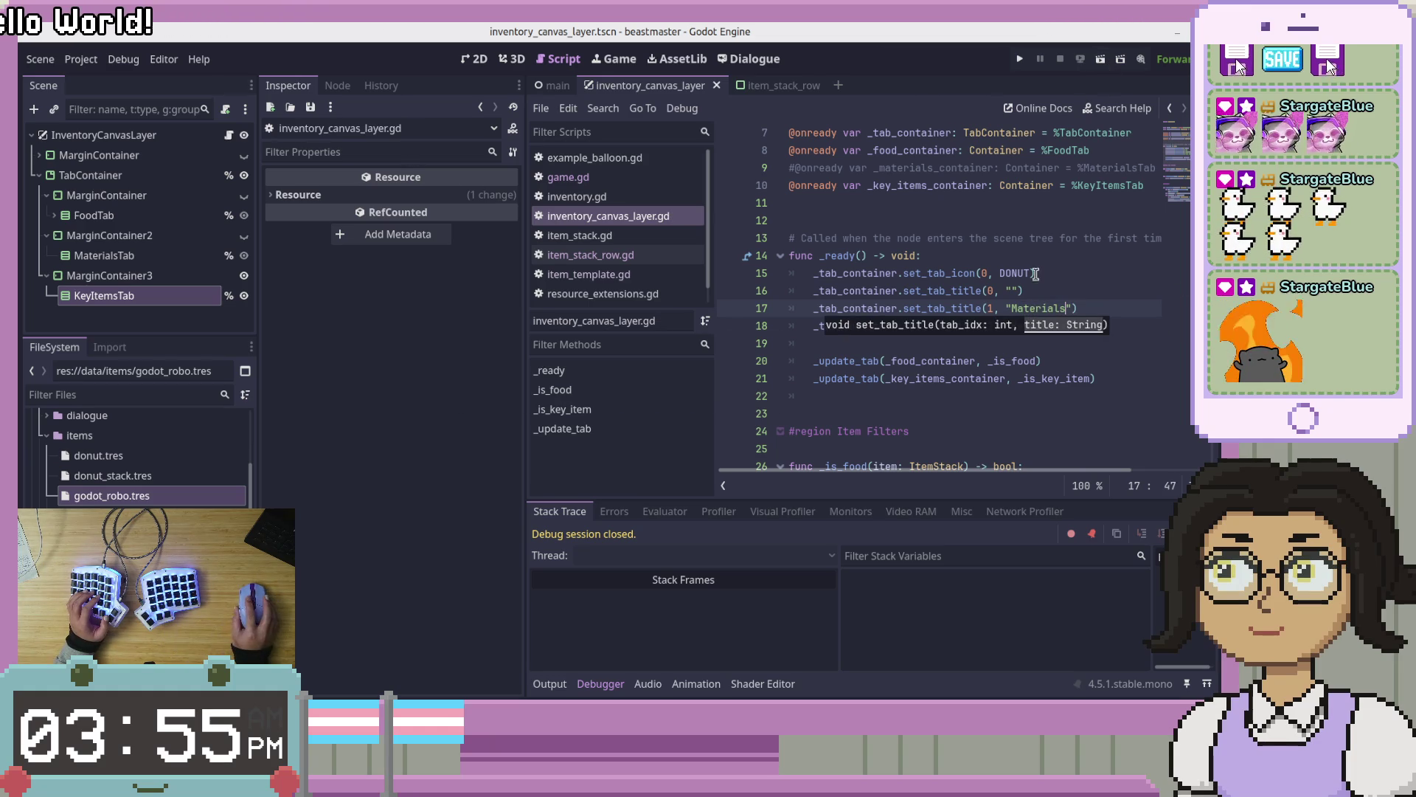
Comment out set_tab_icon, title tab 0 "Food", and run the scene with F6
{"action": "left_click", "coordinate": [1078, 274]}
{"action": "key", "text": "ctrl+k"}
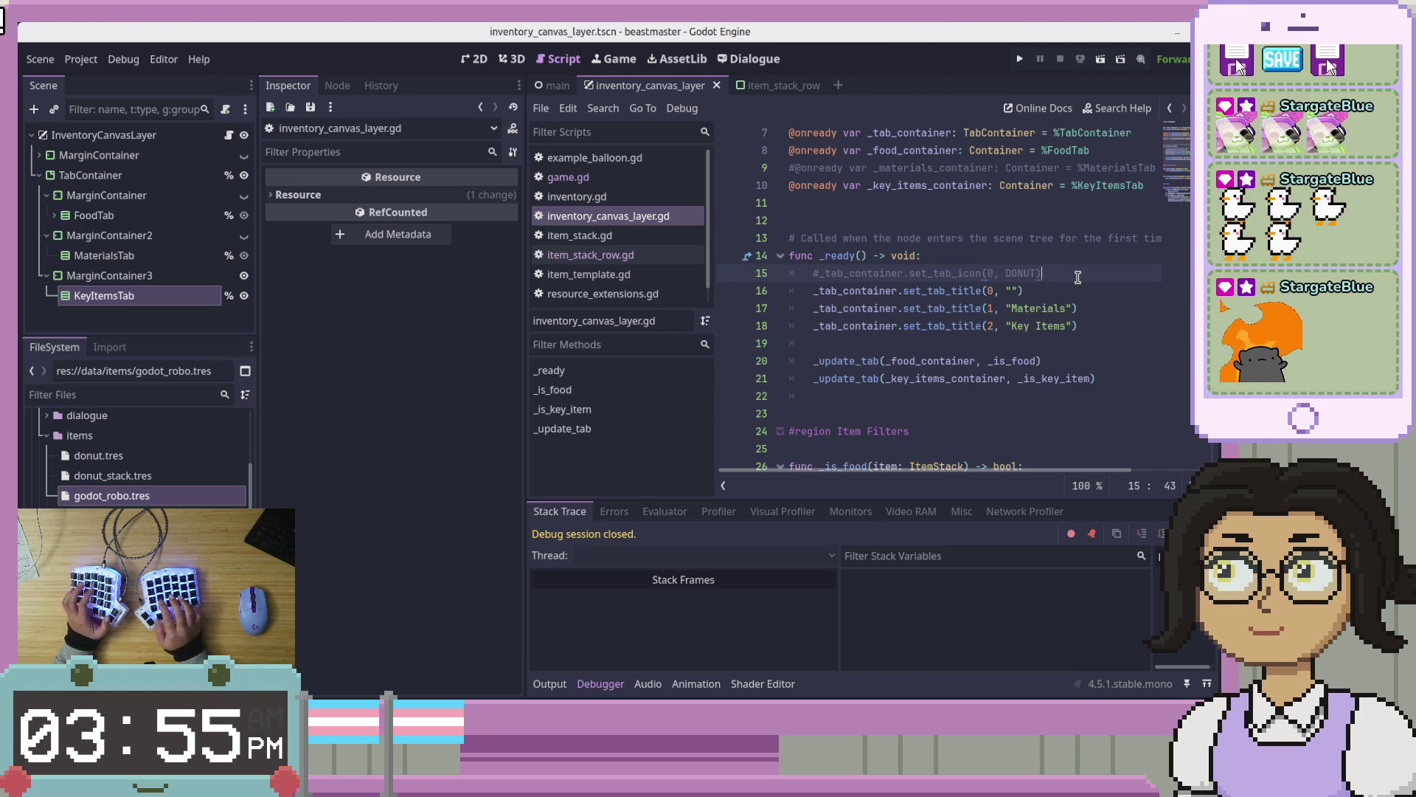
{"action": "key", "text": "Down"}
{"action": "key", "text": "Left"}
{"action": "key", "text": "Left"}
{"action": "type", "text": "Food"}
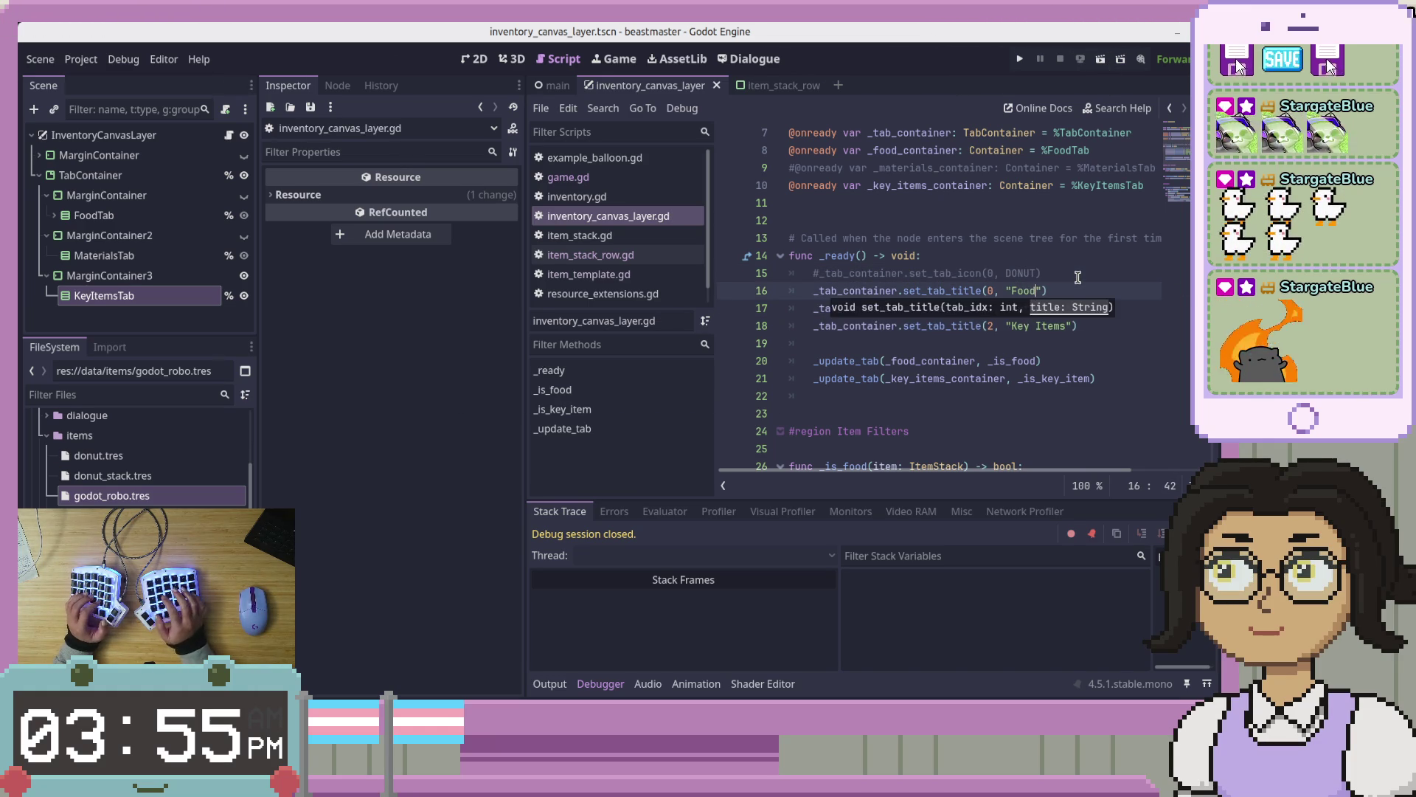
{"action": "left_click", "coordinate": [1102, 298]}
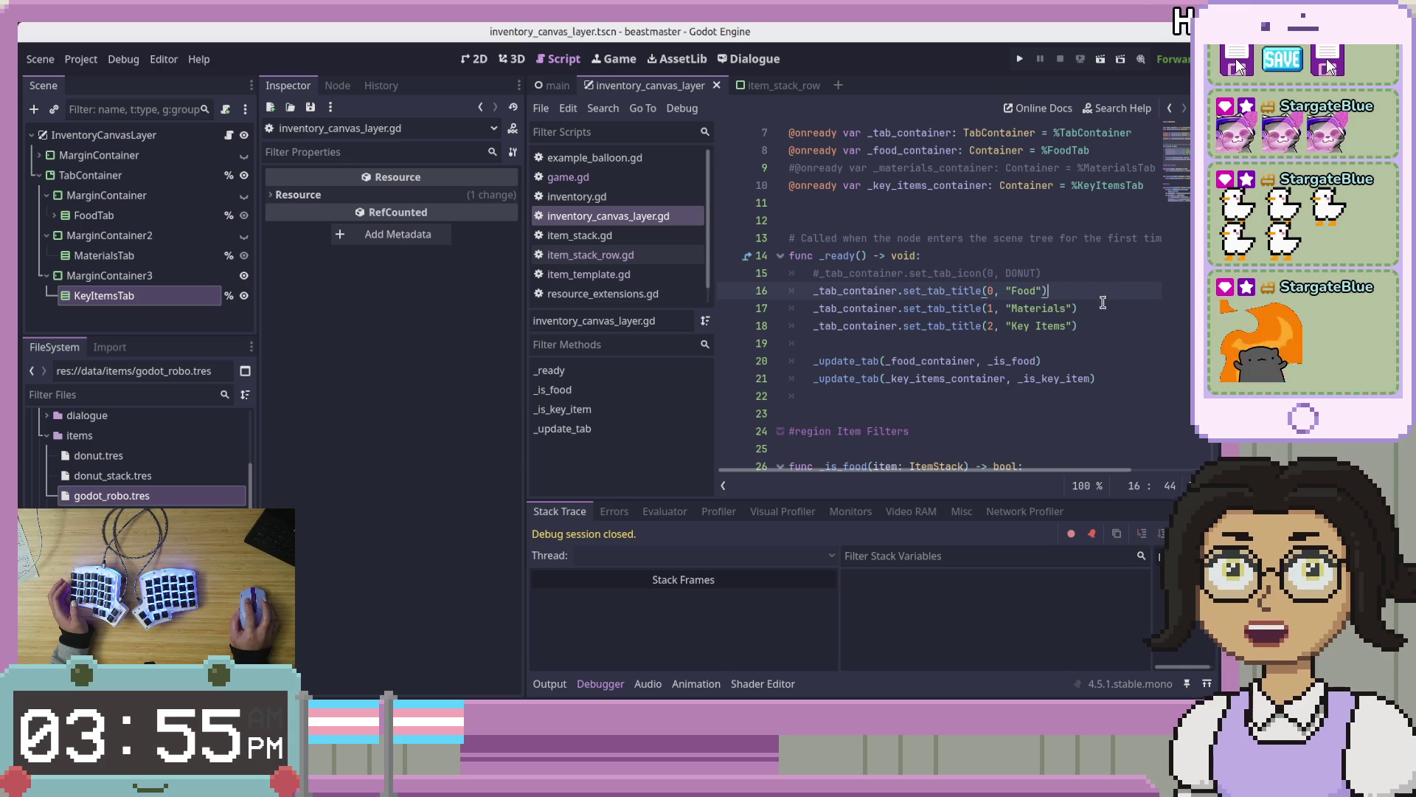
{"action": "key", "text": "F6"}
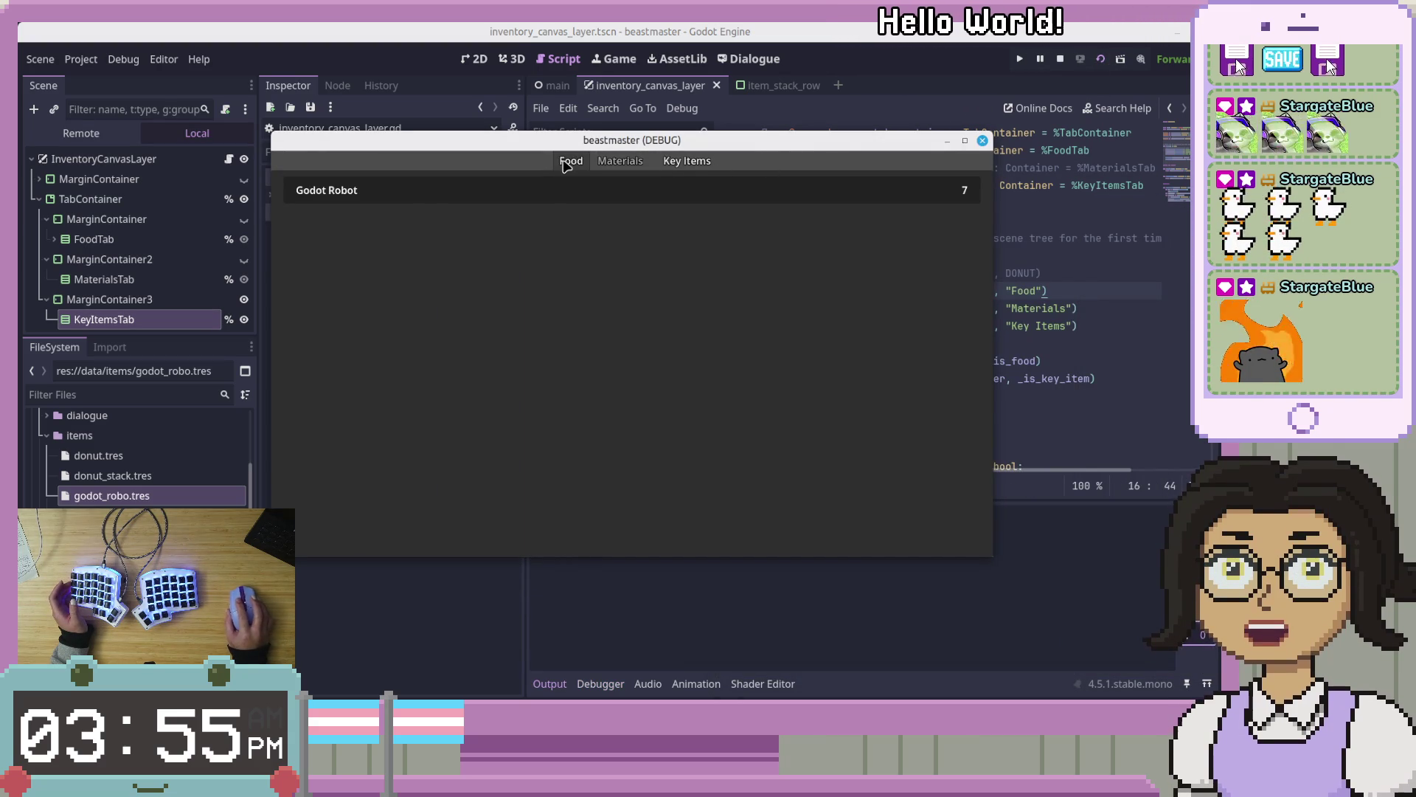
Check the Food, Materials and Key Items tabs in the running game, ending on Food with Donut, Mango and Rice
{"action": "left_click", "coordinate": [564, 161]}
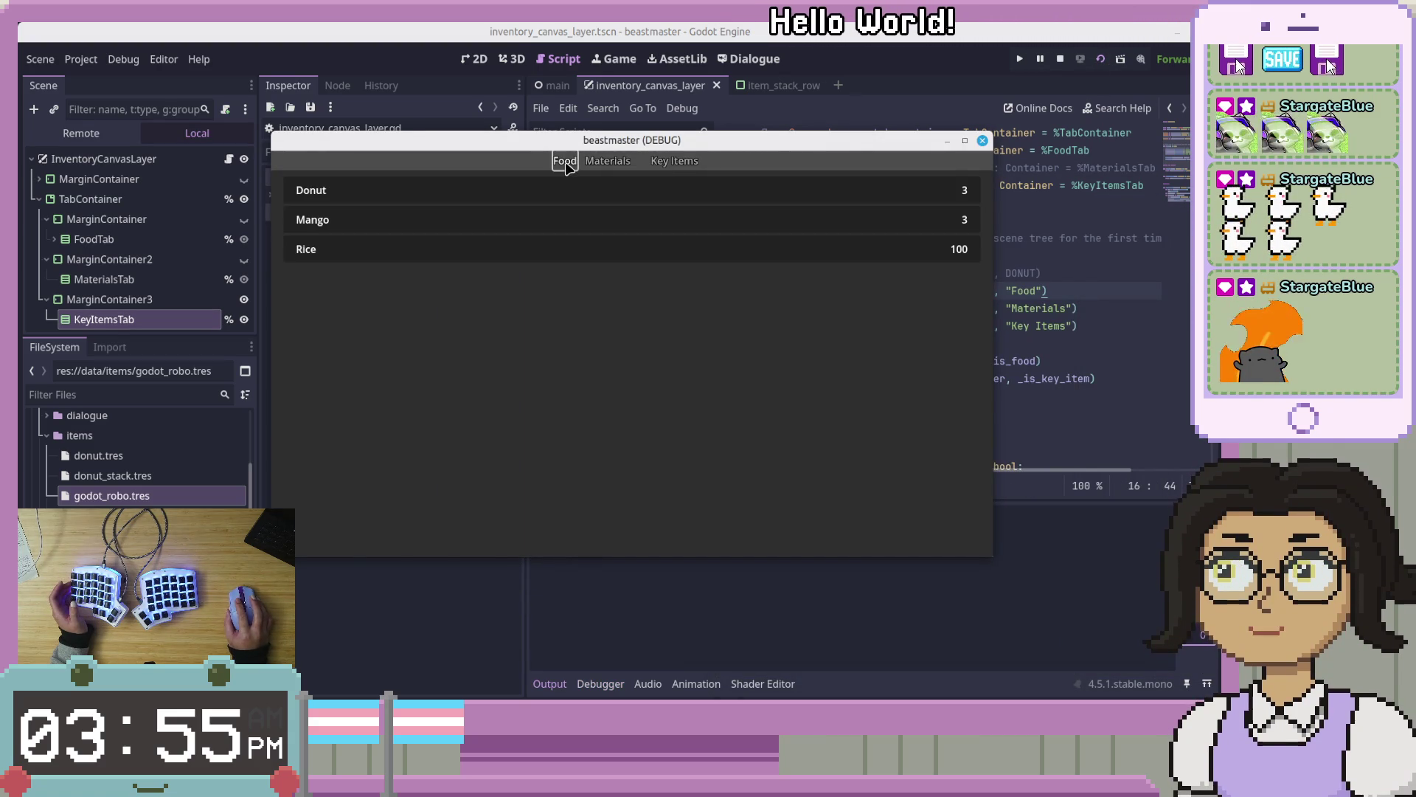
{"action": "left_click", "coordinate": [603, 164]}
{"action": "left_click", "coordinate": [673, 162]}
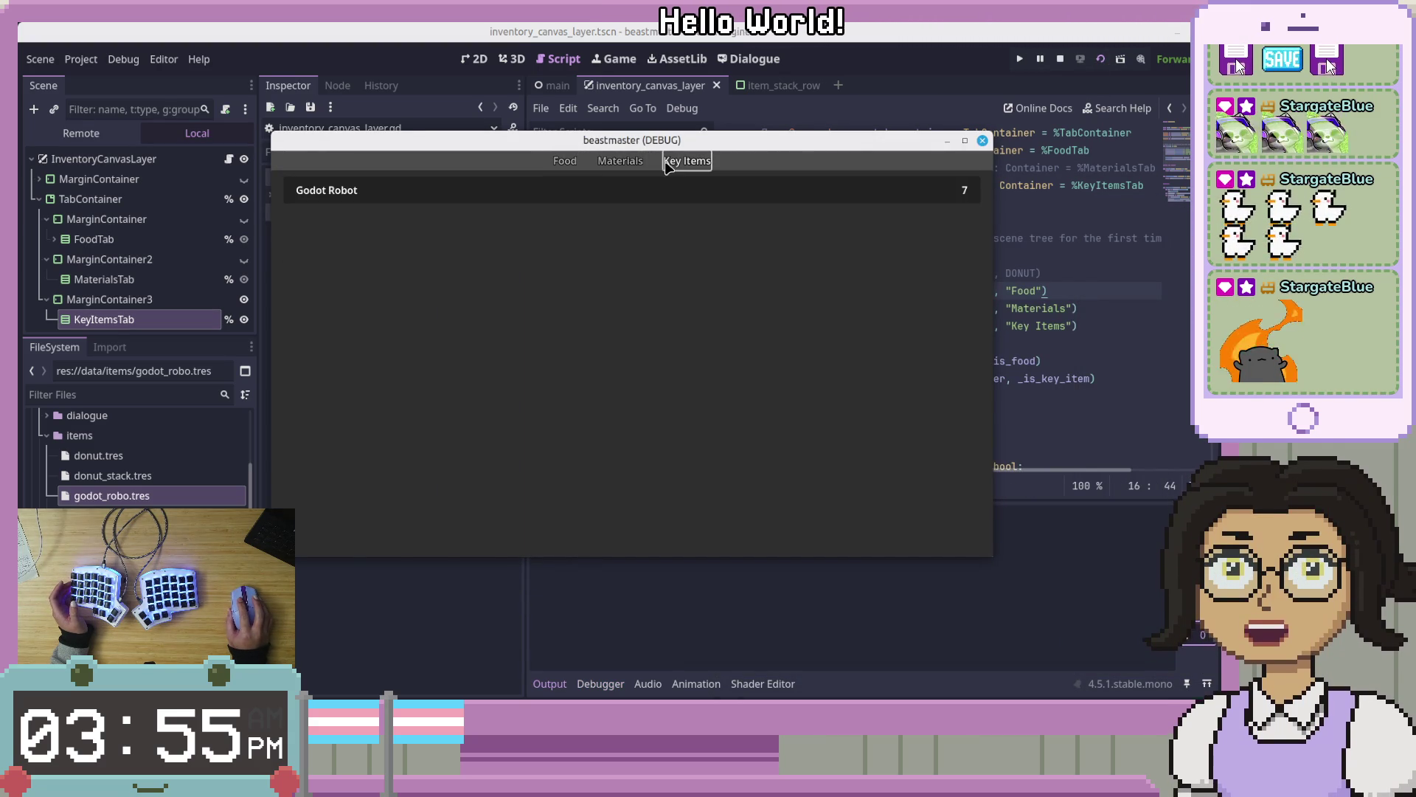
{"action": "left_click", "coordinate": [578, 164]}
{"action": "left_click", "coordinate": [686, 162]}
{"action": "left_click", "coordinate": [565, 161]}
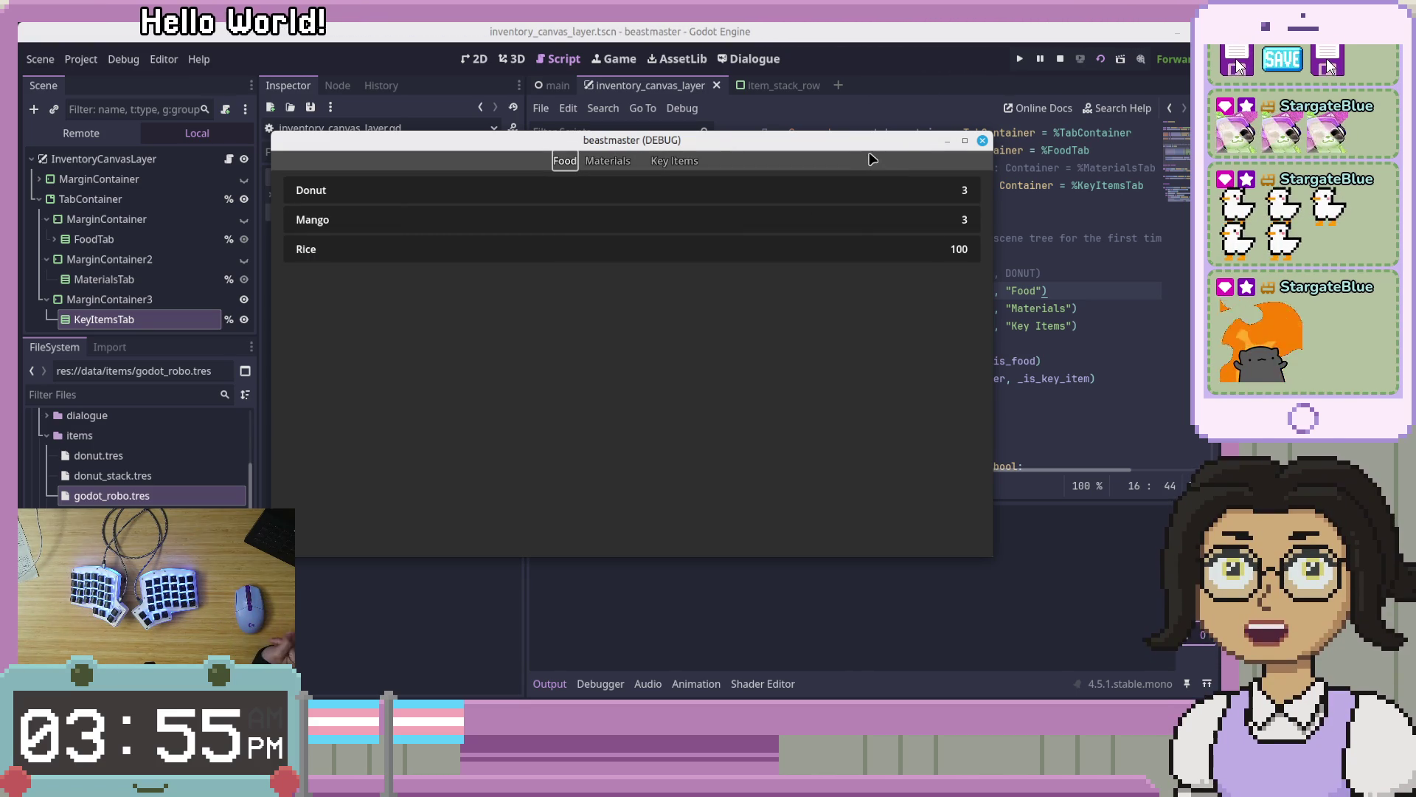
{"action": "mouse_move", "coordinate": [869, 153]}
{"action": "left_mouse_down"}
{"action": "mouse_move", "coordinate": [958, 212]}
{"action": "mouse_move", "coordinate": [958, 193]}
{"action": "left_mouse_up"}
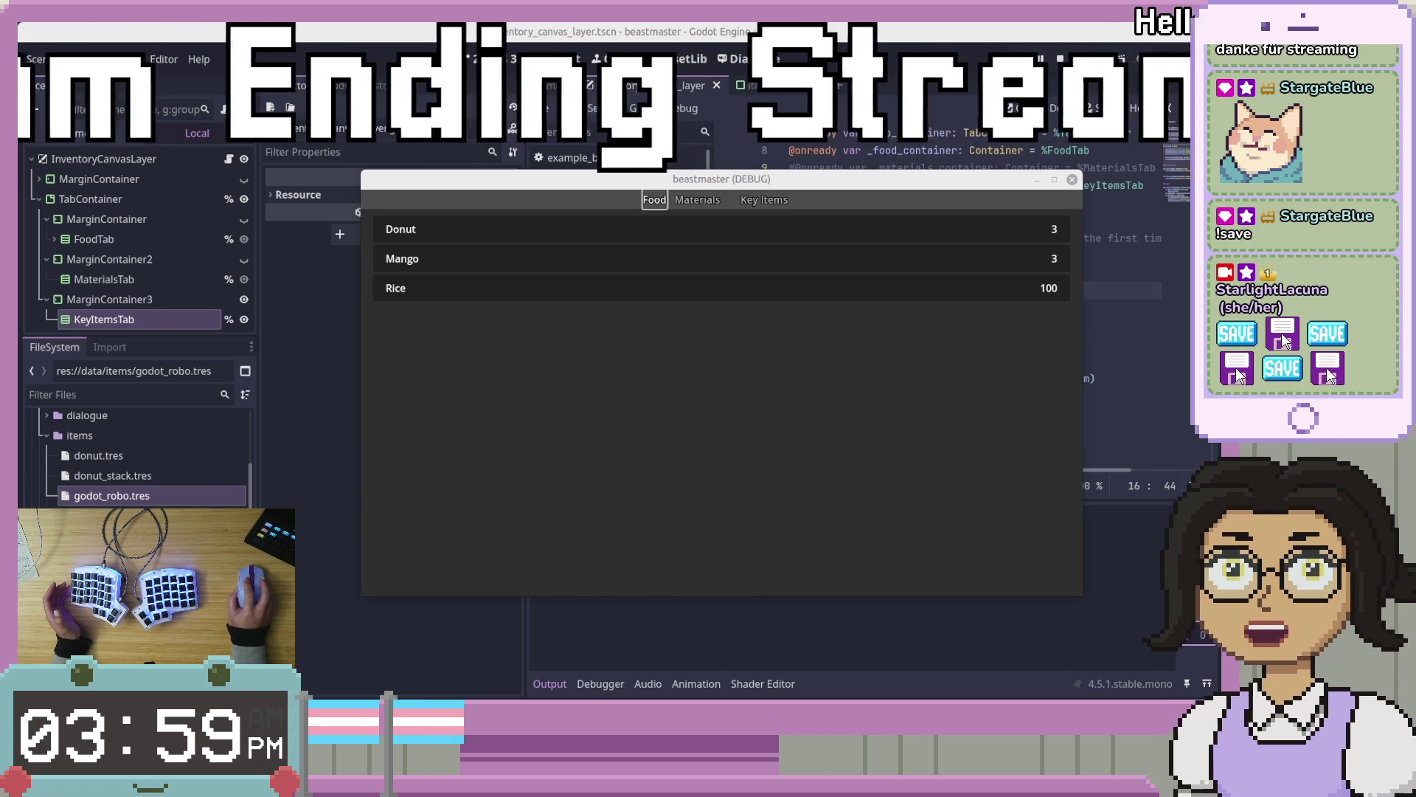
{"action": "key", "text": "alt+Tab"}
Drag the Twitch window with the live stream up over the Godot editor
{"action": "left_click_drag", "start_coordinate": [433, 312], "coordinate": [442, 244]}
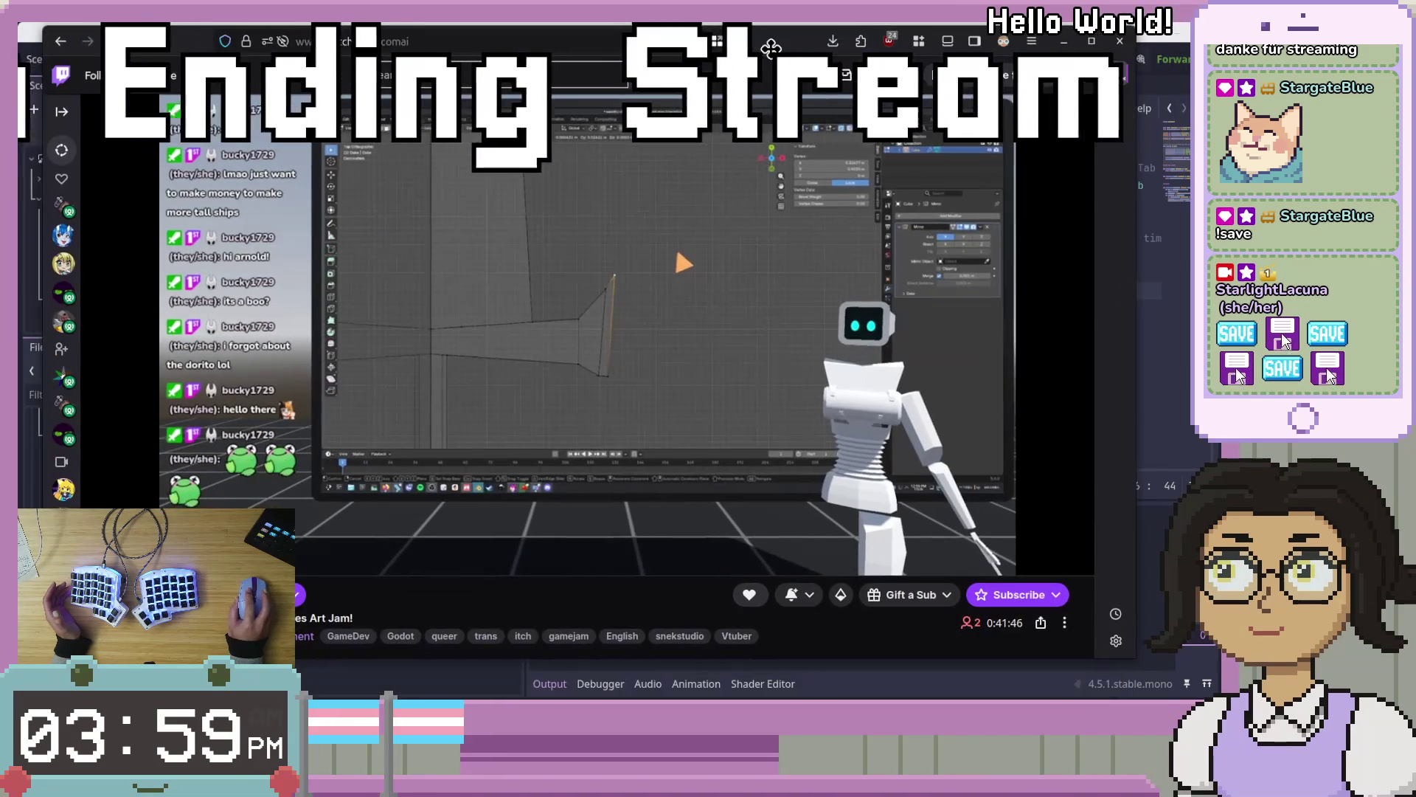